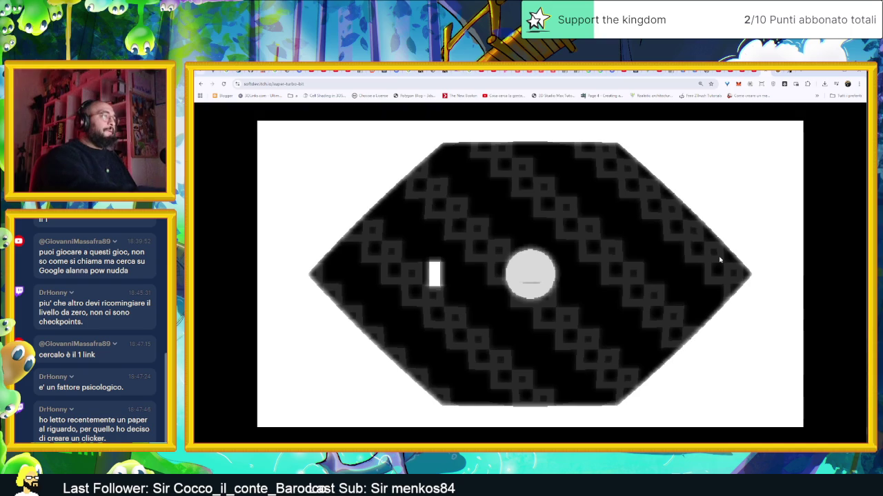
# Step: Rotate around the central disc with the Left arrow to track the approaching bars
pyautogui.press('Left')
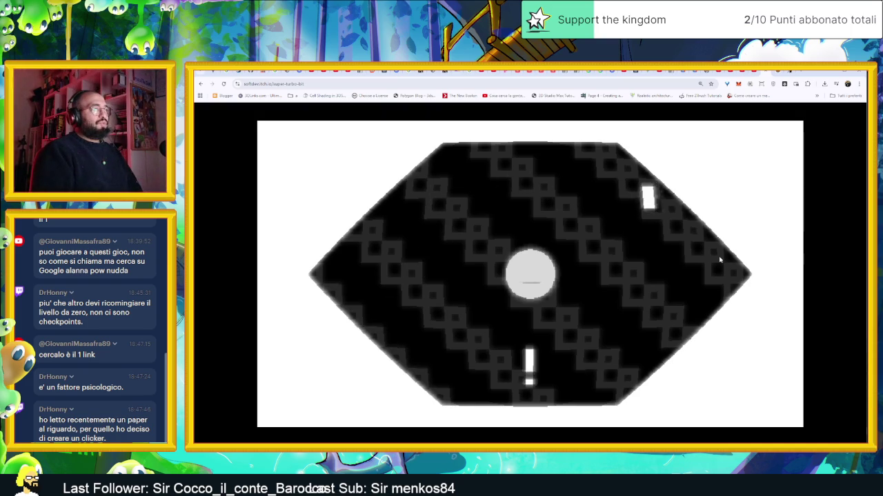
pyautogui.press('Left')
pyautogui.press('Left')
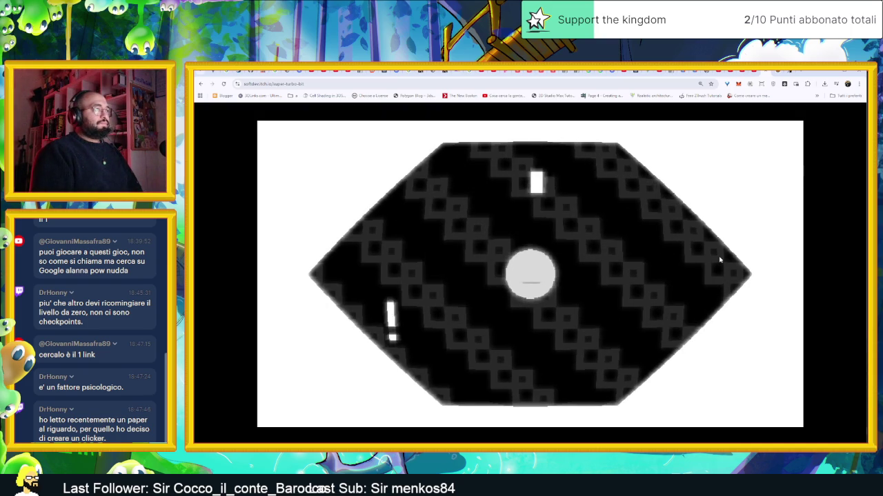
pyautogui.press('Left')
pyautogui.press('Left')
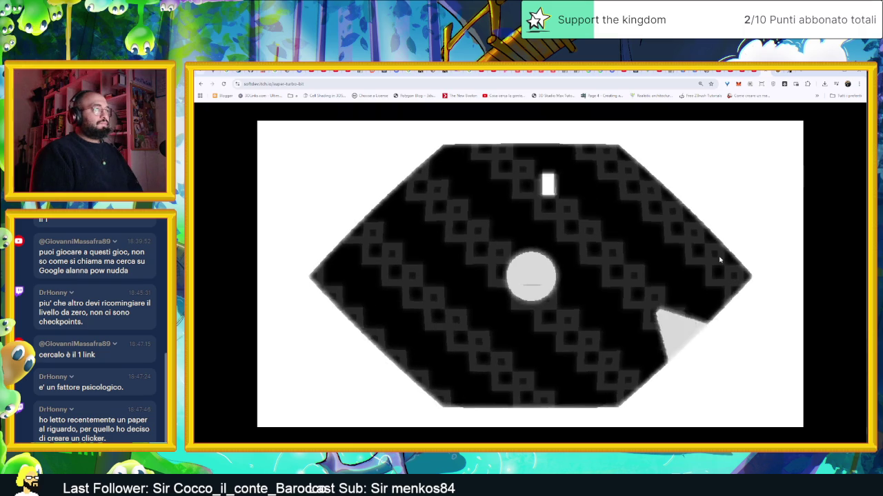
pyautogui.press('Left')
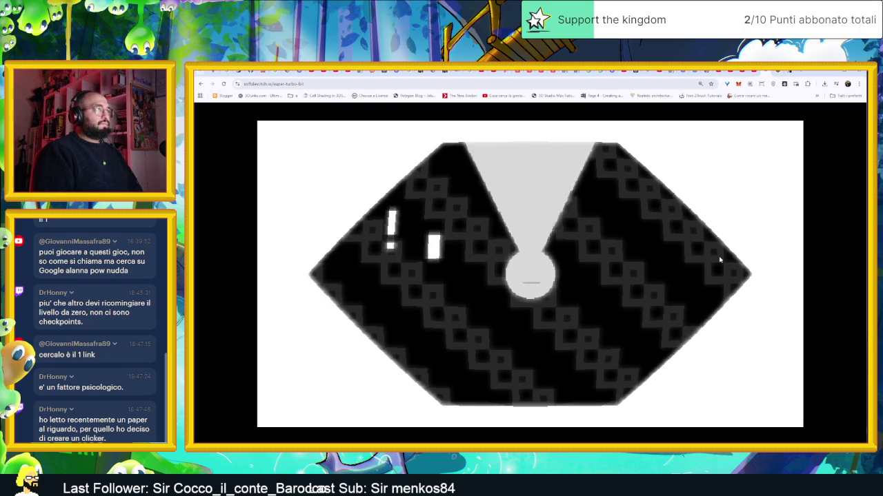
pyautogui.press('Left')
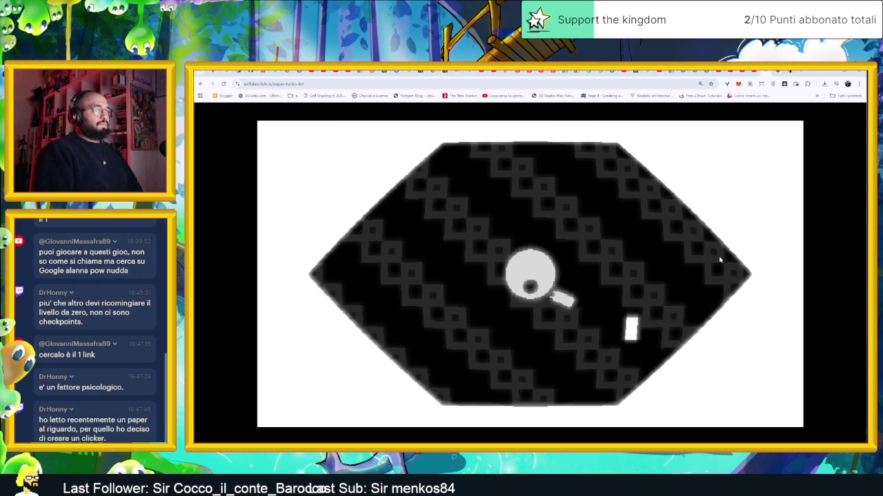
pyautogui.press('Left')
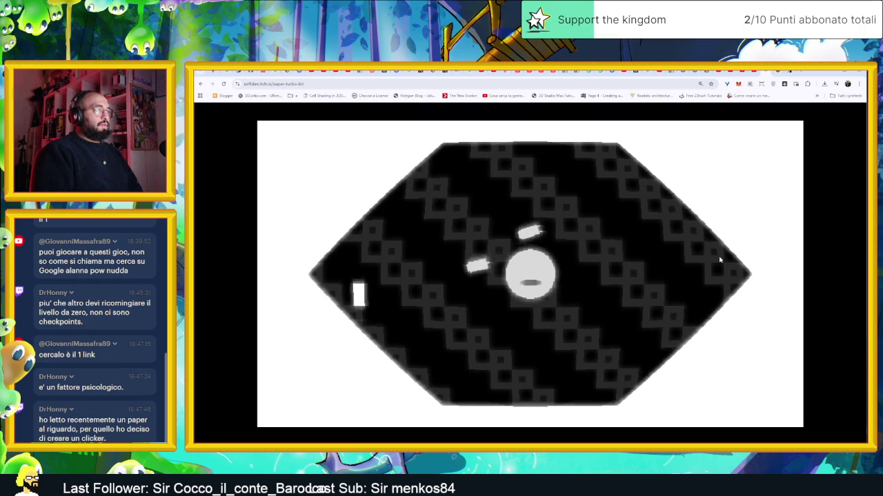
pyautogui.press('Left')
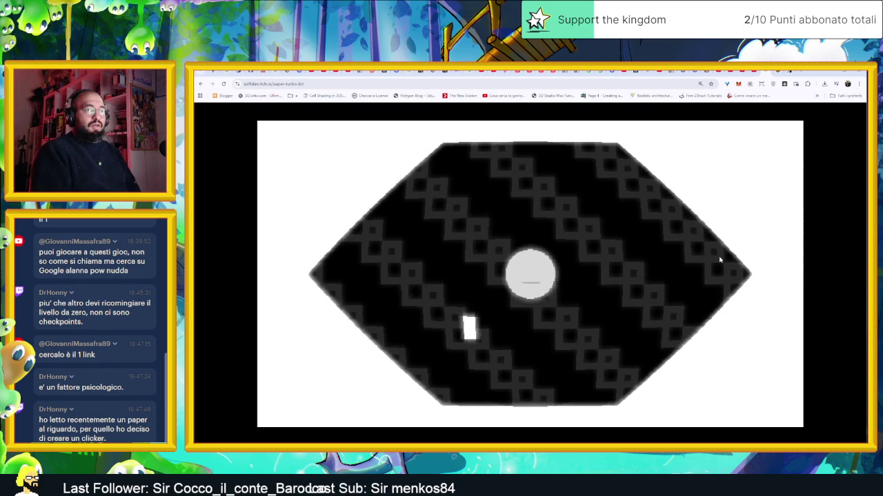
# Step: Refocus the game and blast bars on the left, bottom, right and top of the disc
pyautogui.click(720, 260)
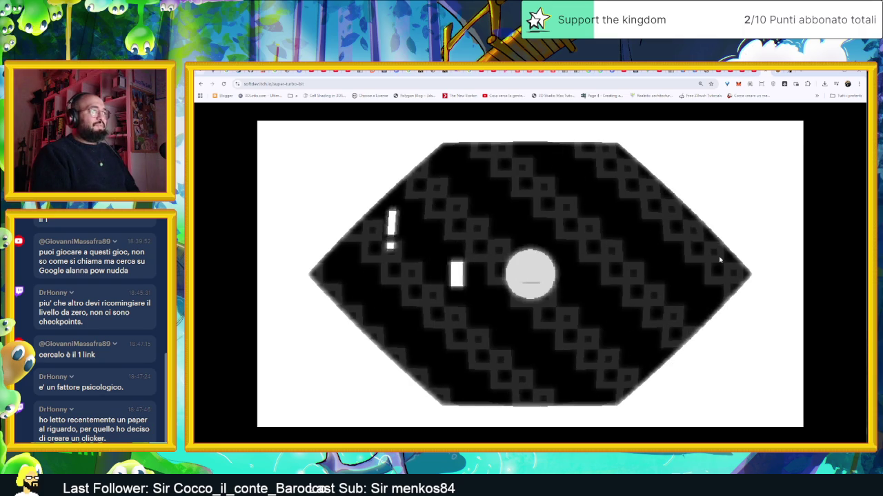
pyautogui.press('Left')
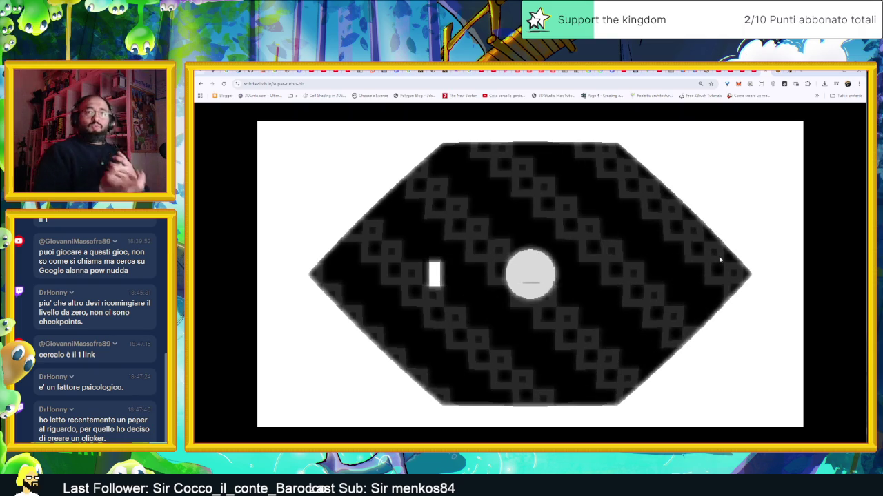
pyautogui.press('Left')
pyautogui.press('Down')
pyautogui.press('Right')
pyautogui.press('Right')
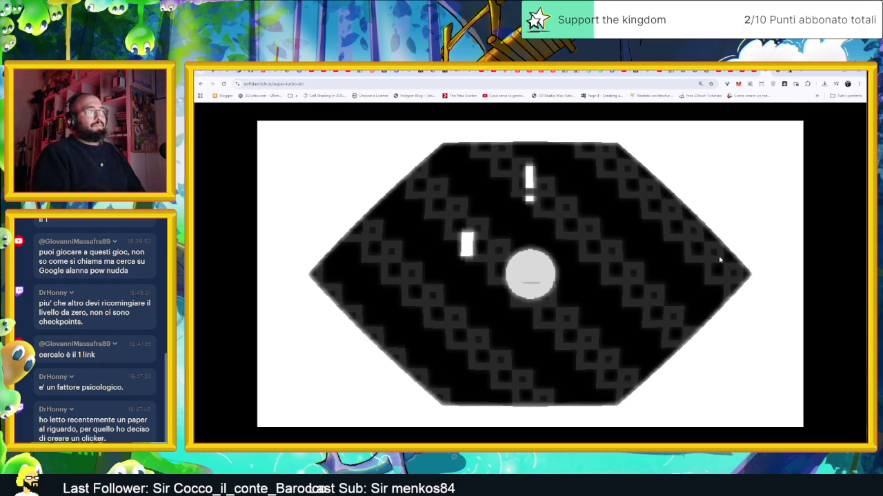
pyautogui.press('Up')
pyautogui.press('Left')
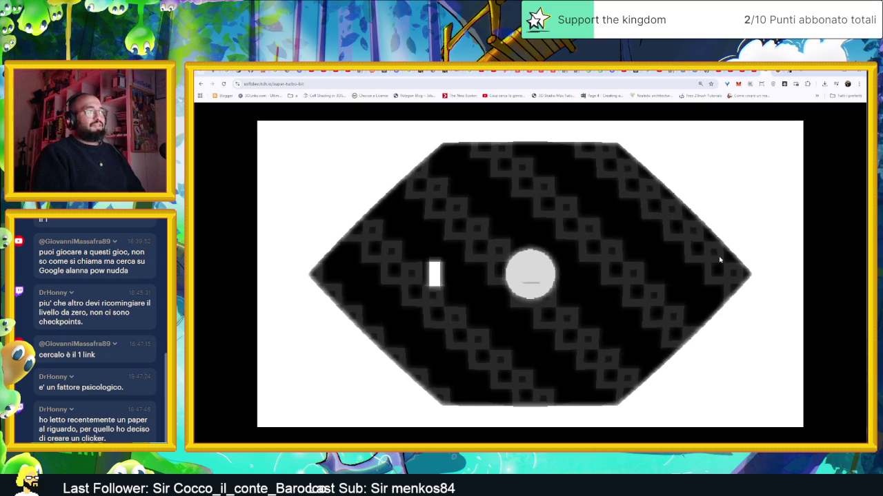
# Step: Clear the next wave of bars on the left, bottom, right, top and upper-left
pyautogui.press('Left')
pyautogui.press('Down')
pyautogui.press('Right')
pyautogui.press('Right')
pyautogui.press('Up')
pyautogui.press('Left')
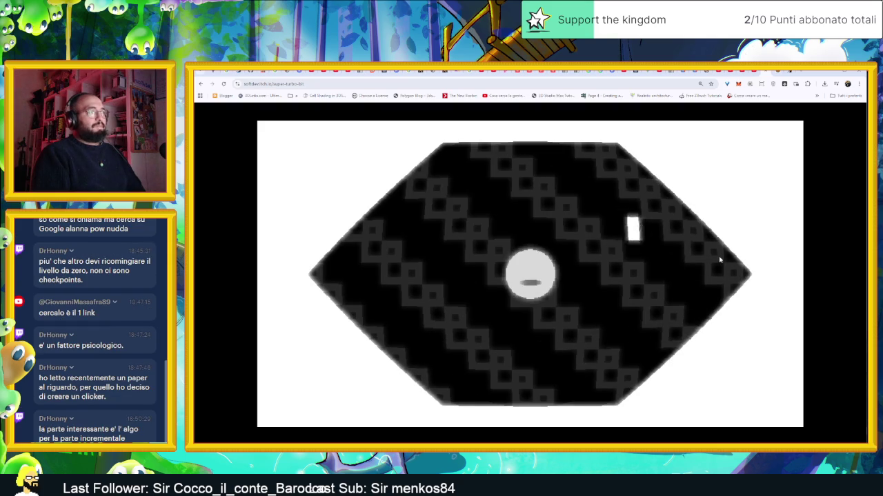
pyautogui.press('Down')
pyautogui.press('Up')
pyautogui.press('Left')
pyautogui.press('Down')
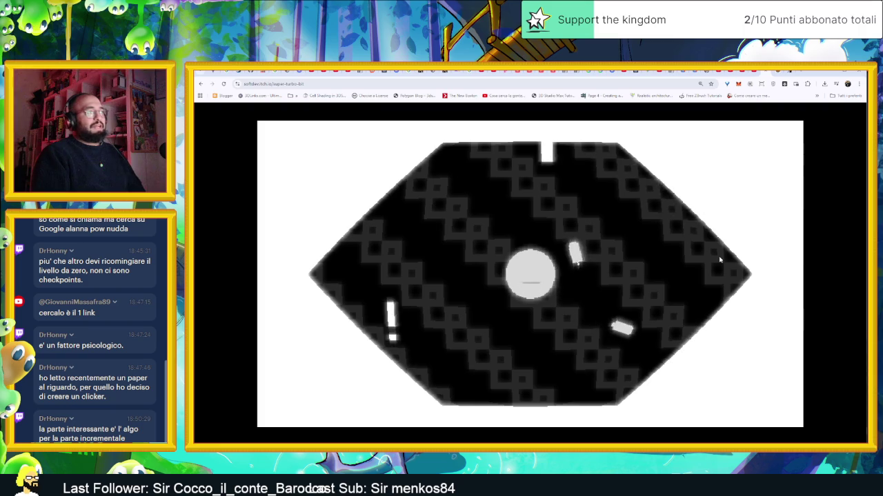
# Step: Fire blasts at the left, lower-right, top and lower-left bars
pyautogui.press('Left')
pyautogui.press('Right')
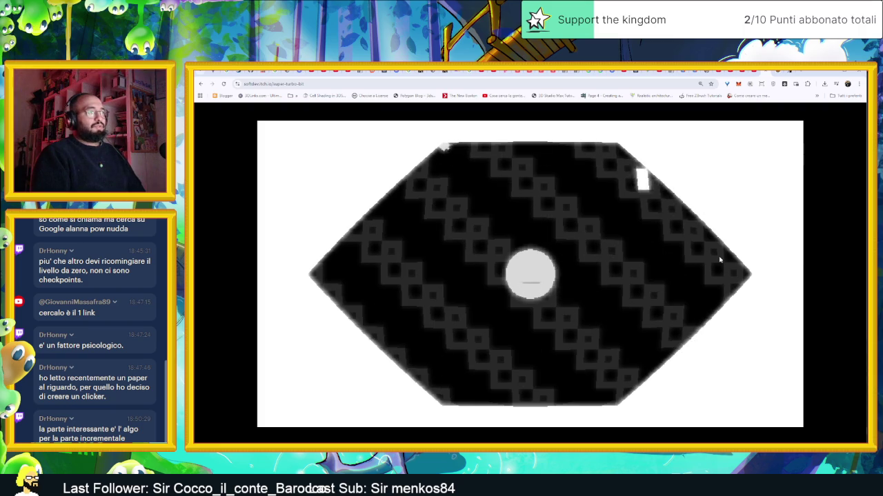
pyautogui.press('Up')
pyautogui.press('Right')
pyautogui.press('Left')
pyautogui.press('Right')
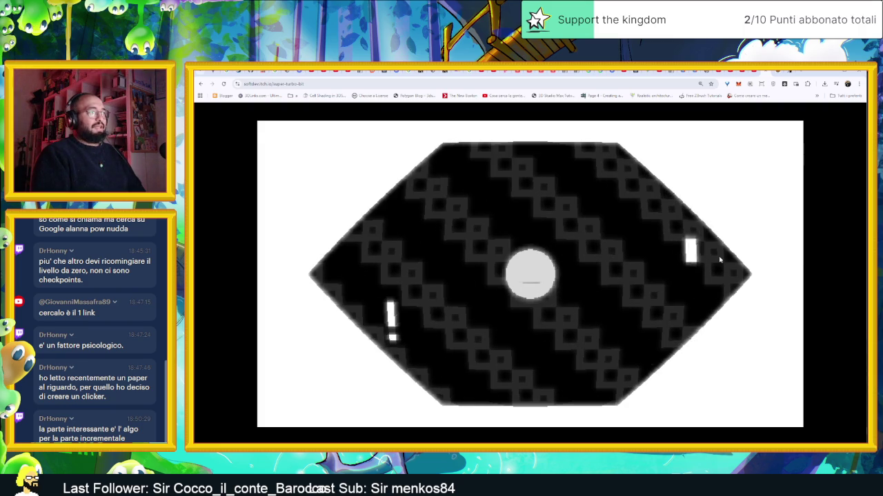
pyautogui.press('Left')
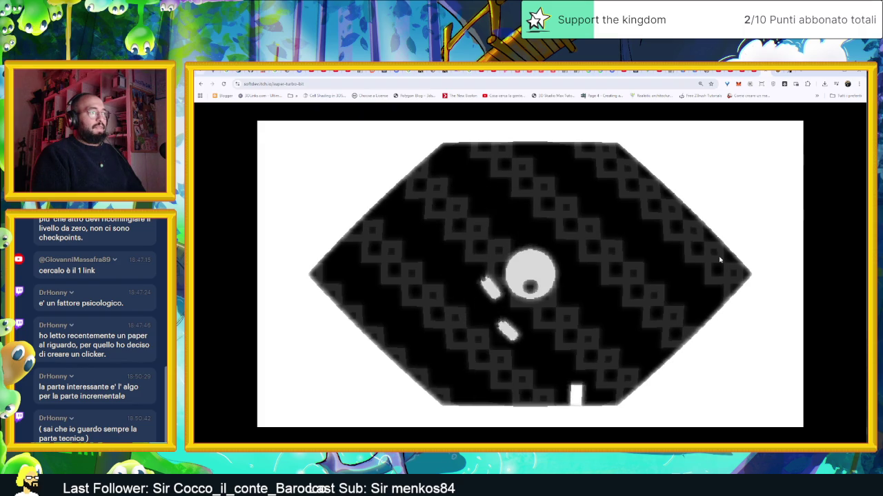
# Step: Aim toward the upper right and clear bars on the right, left and top
pyautogui.press('Right')
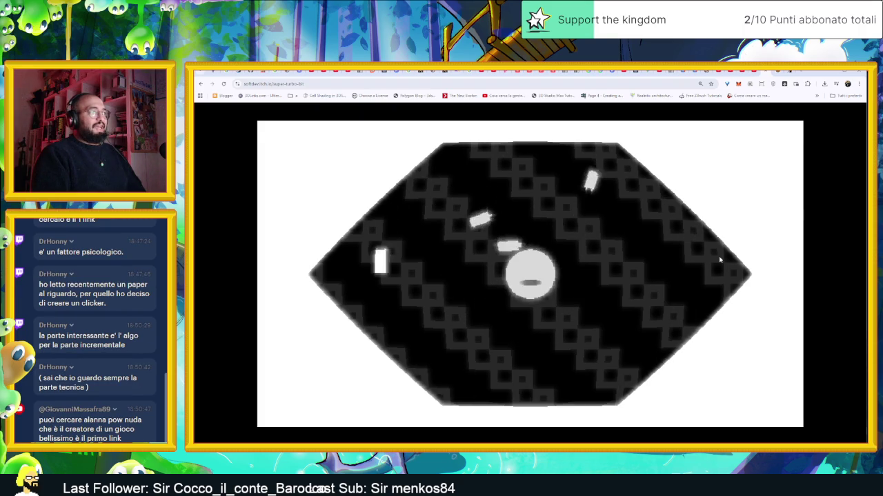
pyautogui.press('Right')
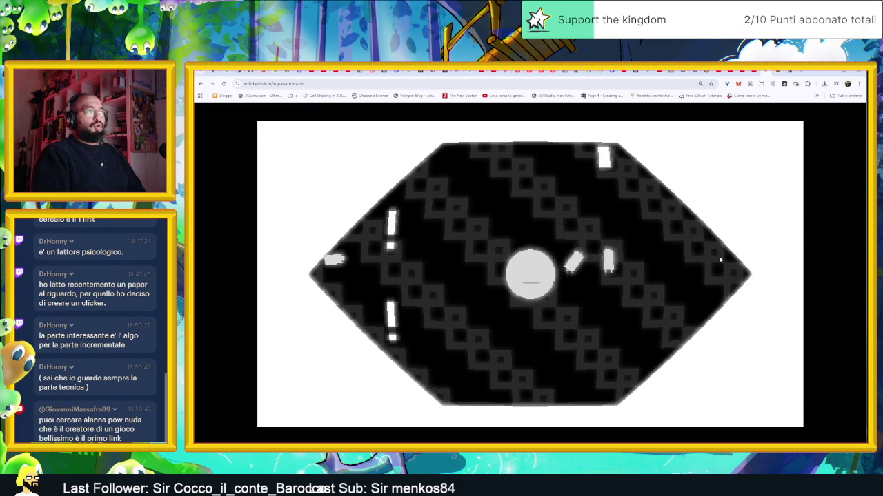
pyautogui.press('Left')
pyautogui.press('Up')
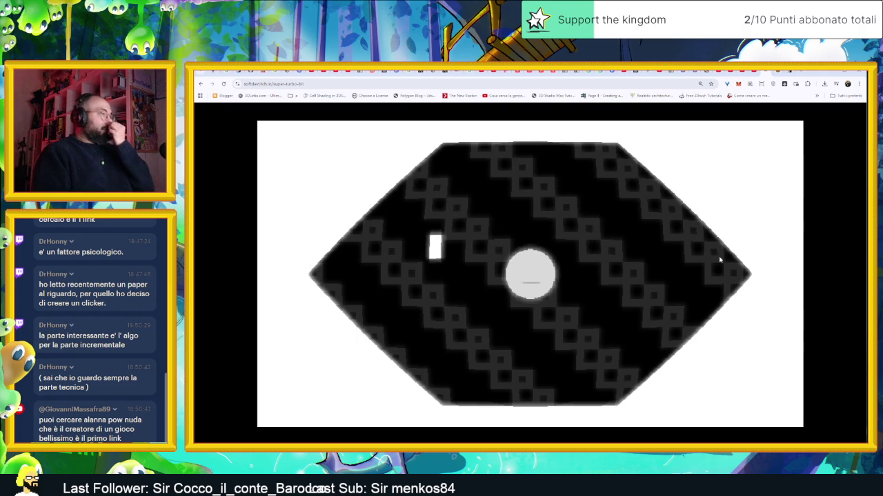
pyautogui.press('Left')
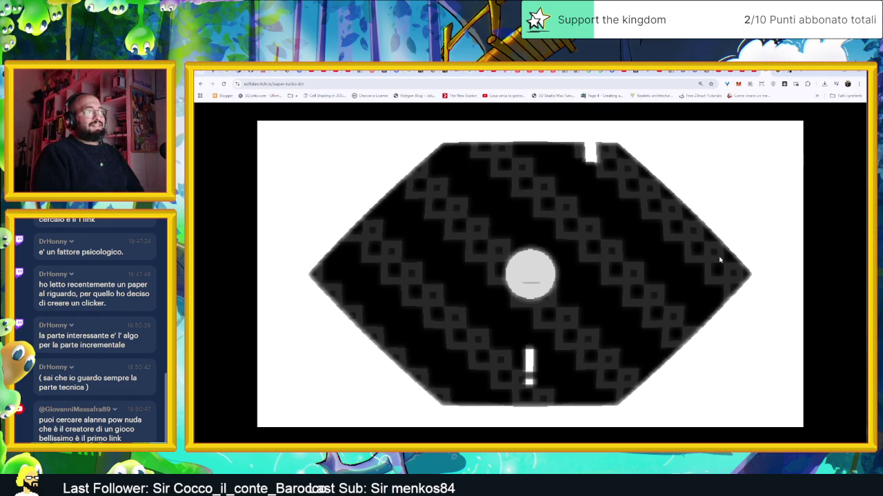
# Step: Clear the bars below, right, above and upper-left of the disc
pyautogui.press('Down')
pyautogui.press('Right')
pyautogui.press('Up')
pyautogui.press('Left')
pyautogui.press('Right')
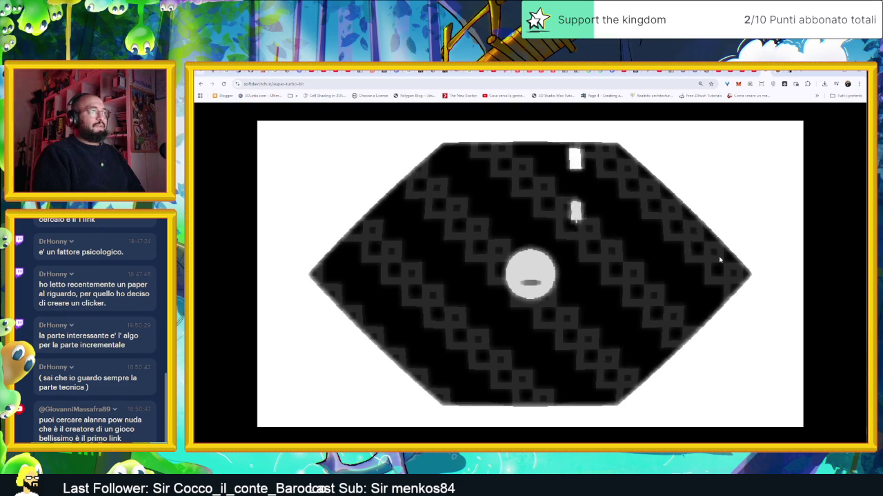
pyautogui.press('Left')
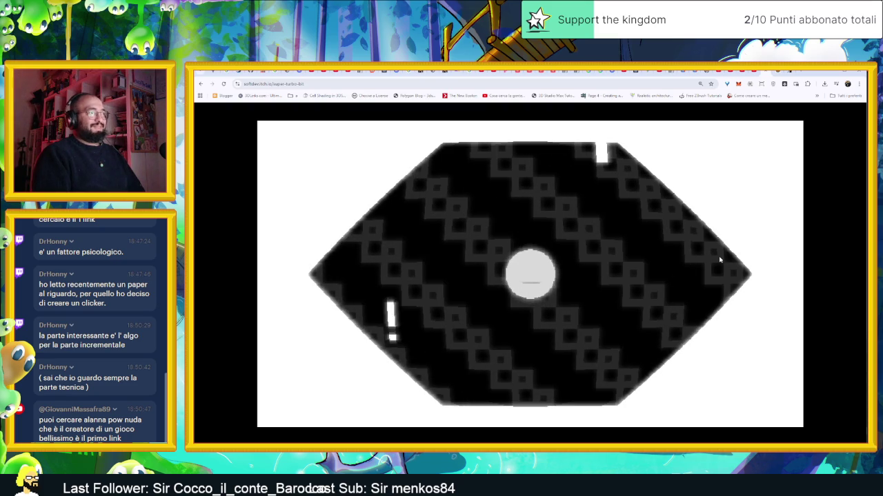
# Step: Clear the lower, right, top and left bars in the next wave
pyautogui.press('Down')
pyautogui.press('Right')
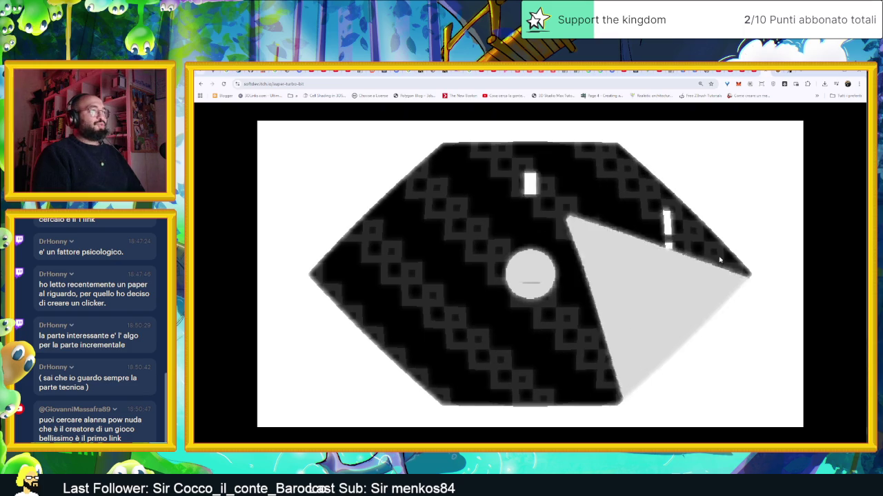
pyautogui.press('Right')
pyautogui.press('Up')
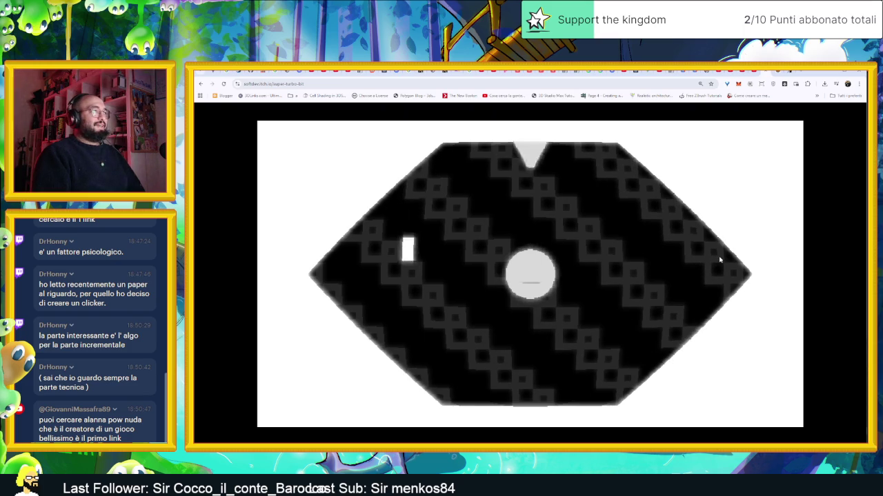
pyautogui.press('Left')
pyautogui.press('Right')
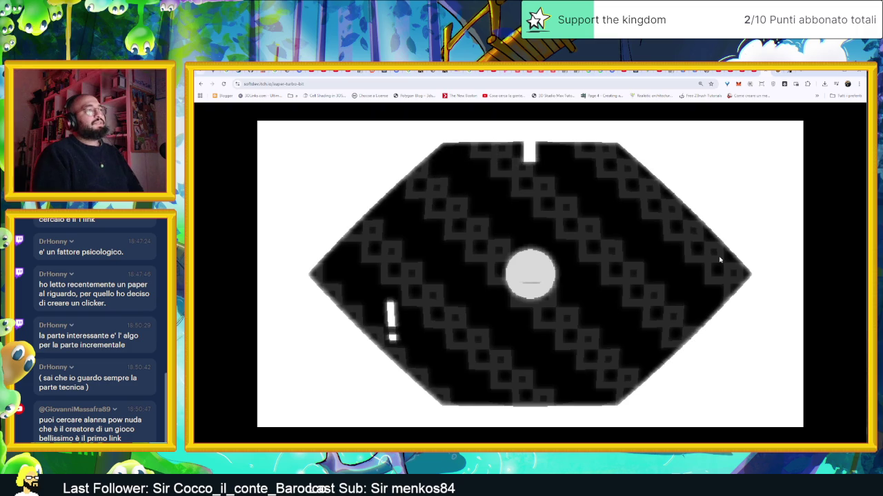
pyautogui.press('Left')
# Step: Clear the bars beneath, right, top and upper-left, then the lower-left sector
pyautogui.press('Down')
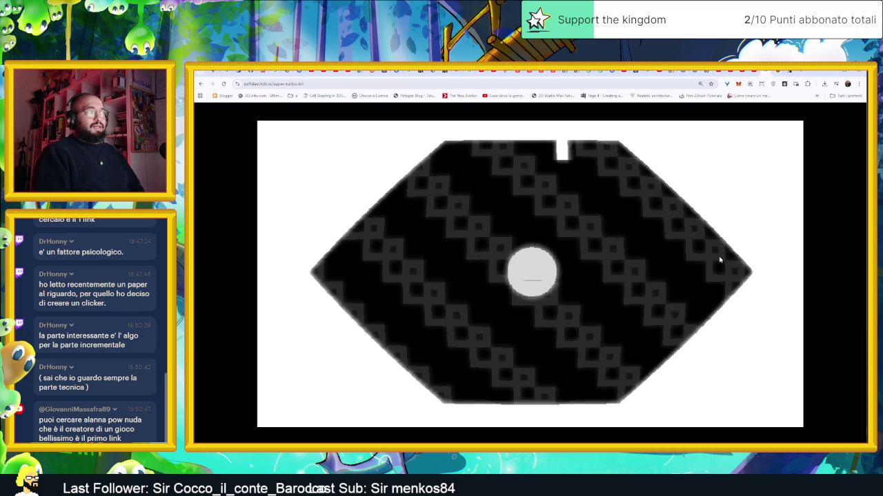
pyautogui.press('Right')
pyautogui.press('Up')
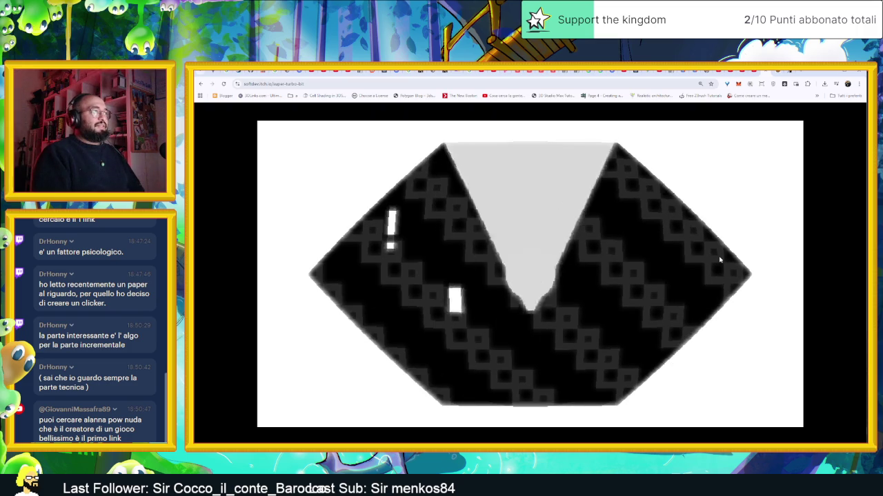
pyautogui.press('Left')
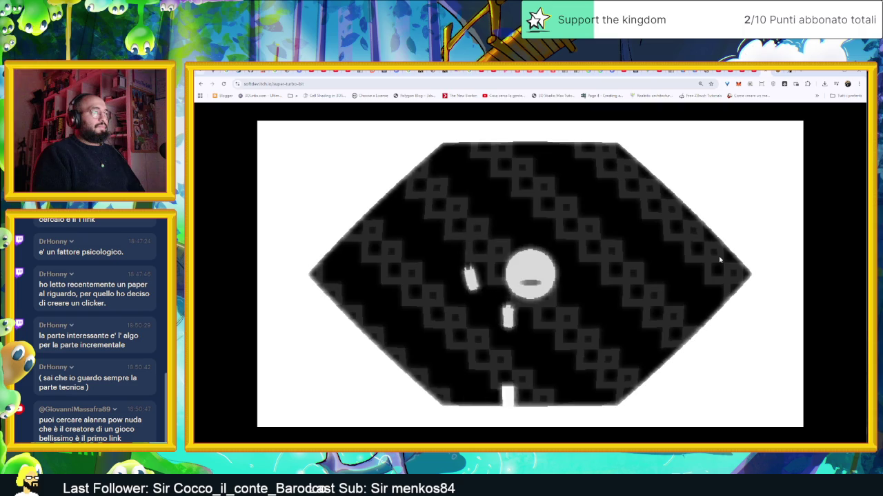
pyautogui.press('Right')
pyautogui.press('Left')
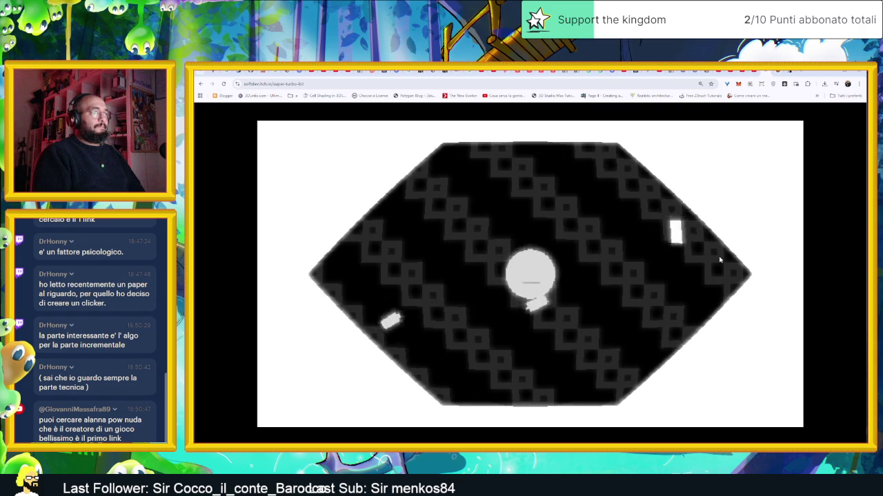
pyautogui.press('Left')
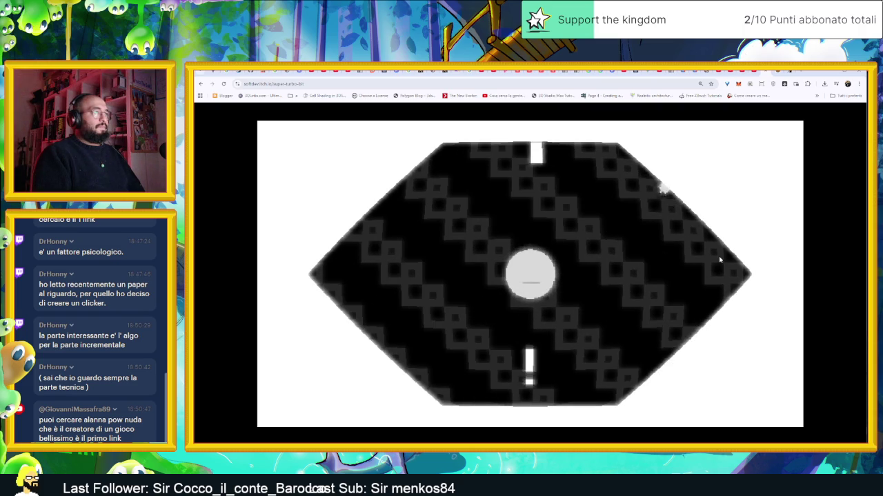
# Step: Flash the bottom, top and left sectors, then turn the disc's nozzle down and left
pyautogui.press('Down')
pyautogui.press('Up')
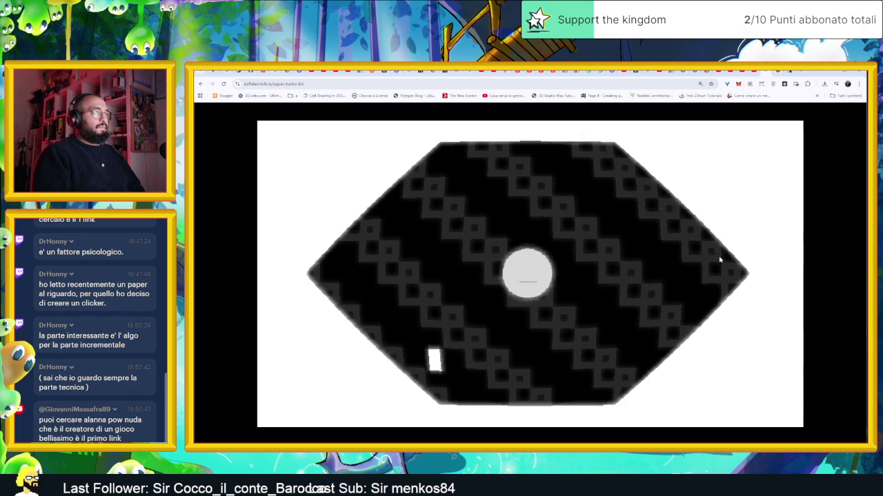
pyautogui.press('Left')
pyautogui.press('Left')
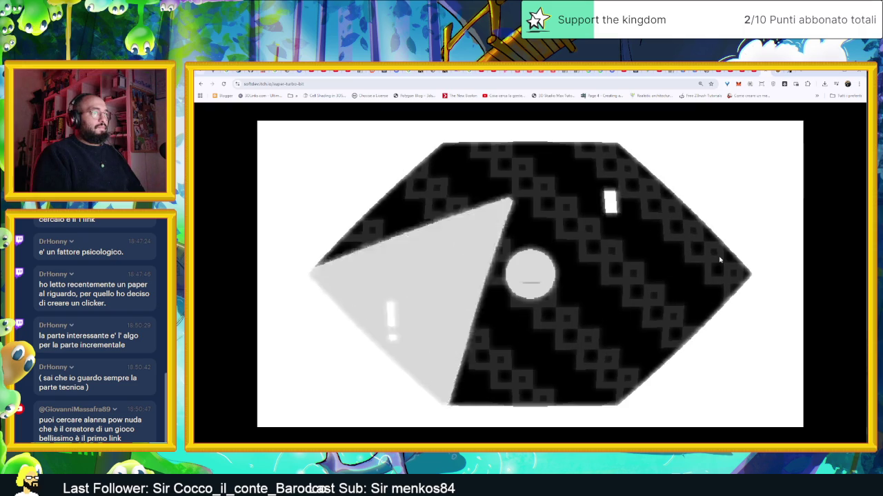
pyautogui.press('Left')
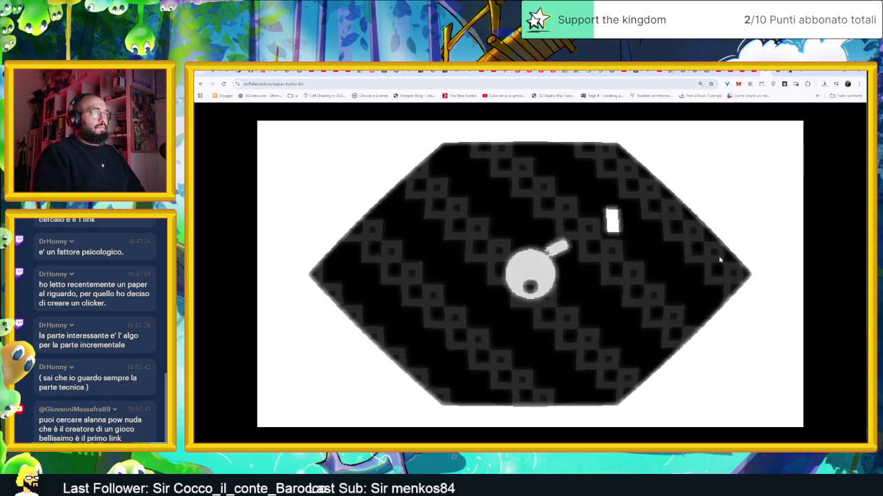
pyautogui.press('Up')
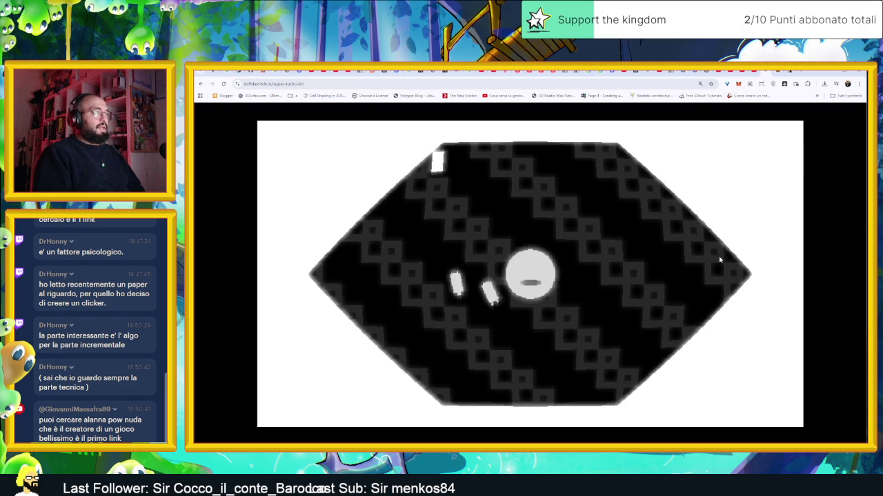
pyautogui.press('Left')
pyautogui.press('Left')
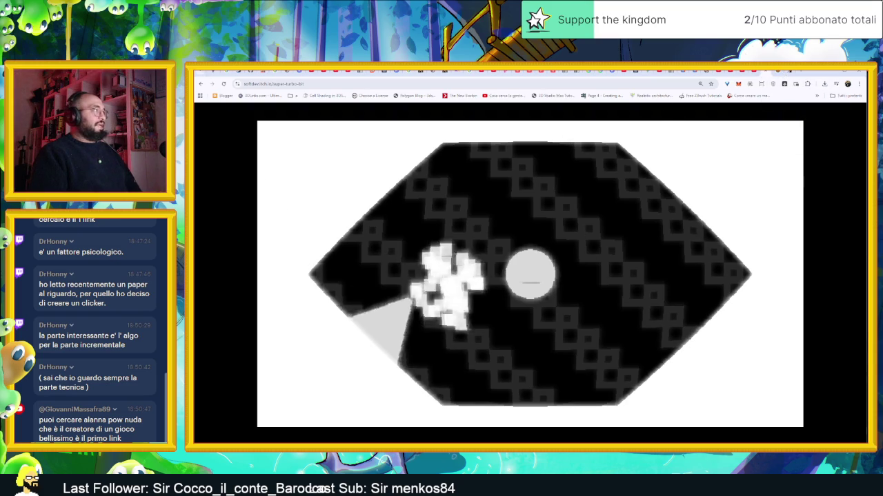
# Step: Go back to the SoftDev list, open Super Turbo Bit, and view its jam submission results
pyautogui.hotkey('alt', 'Left')
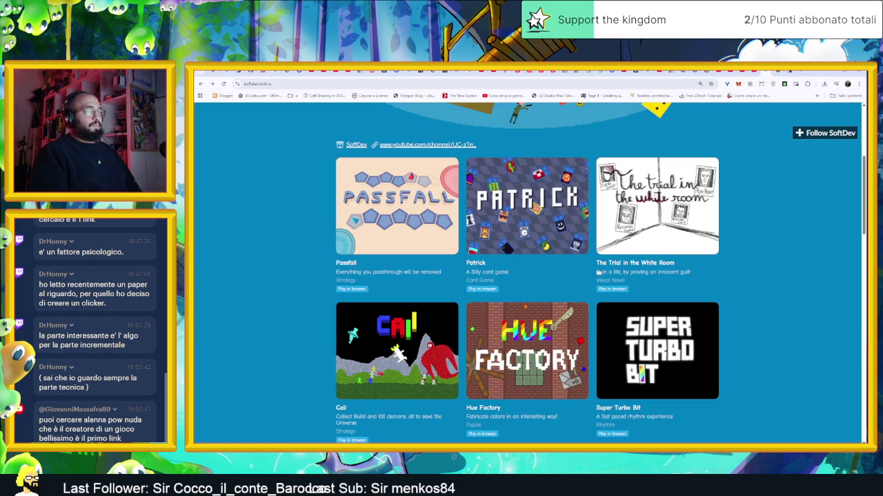
pyautogui.scroll(-1, 446, 271)
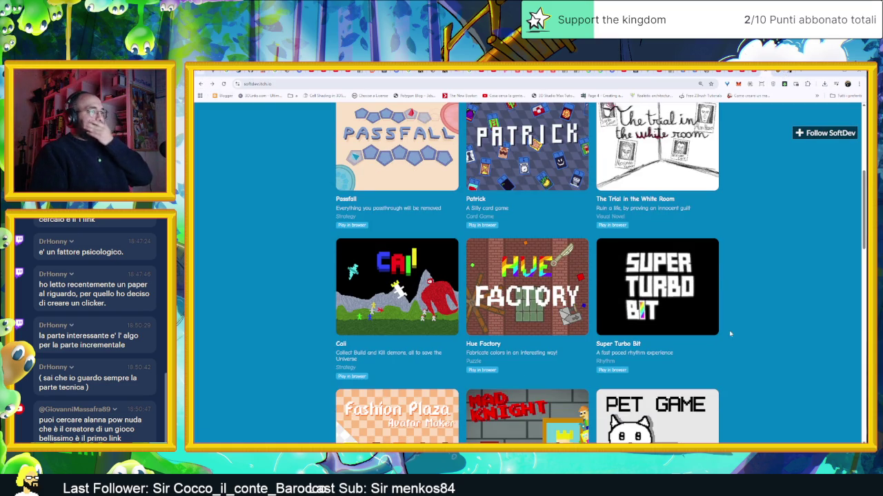
pyautogui.click(633, 344)
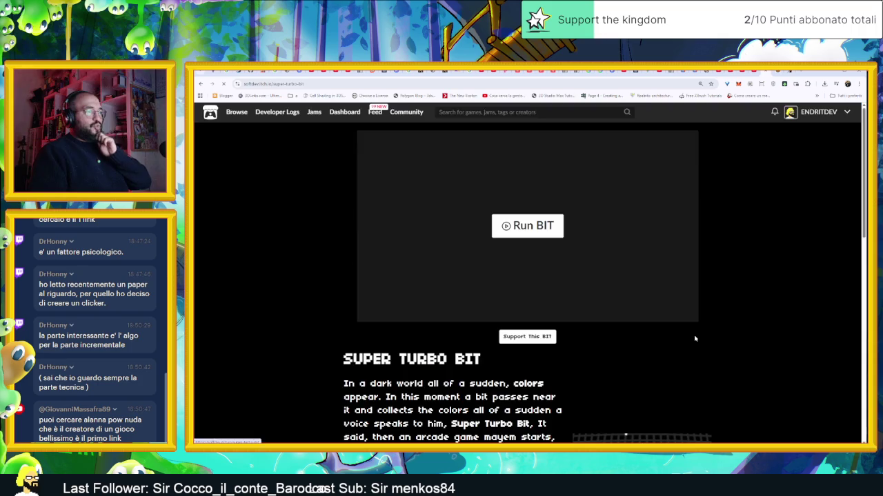
pyautogui.scroll(-2, 739, 343)
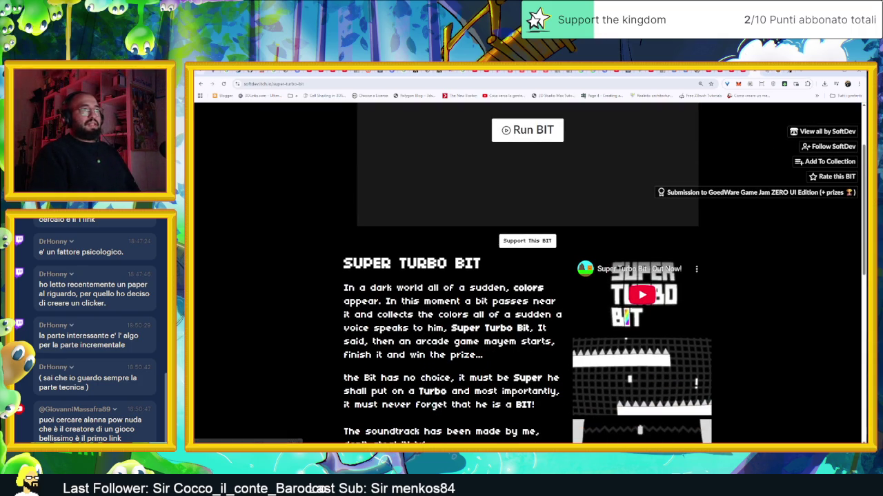
pyautogui.click(757, 192)
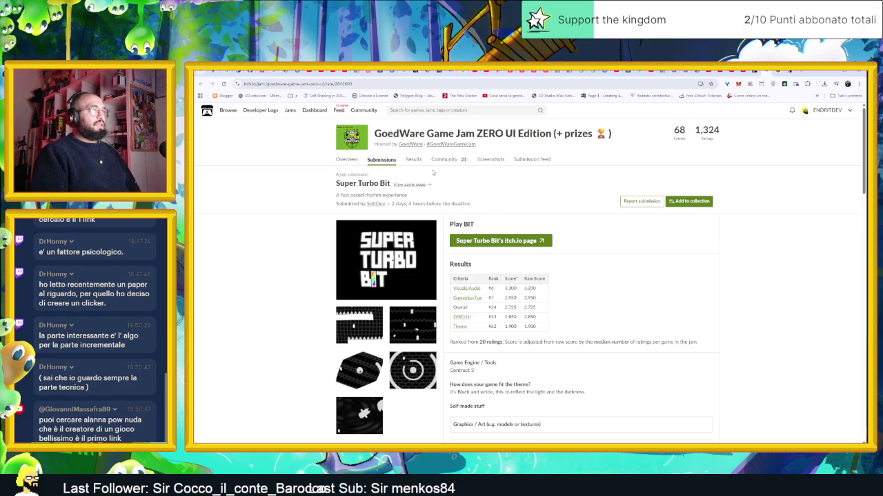
# Step: View the jam's Results and open top-ranked Dual Shadow, scored 3.526
pyautogui.click(417, 162)
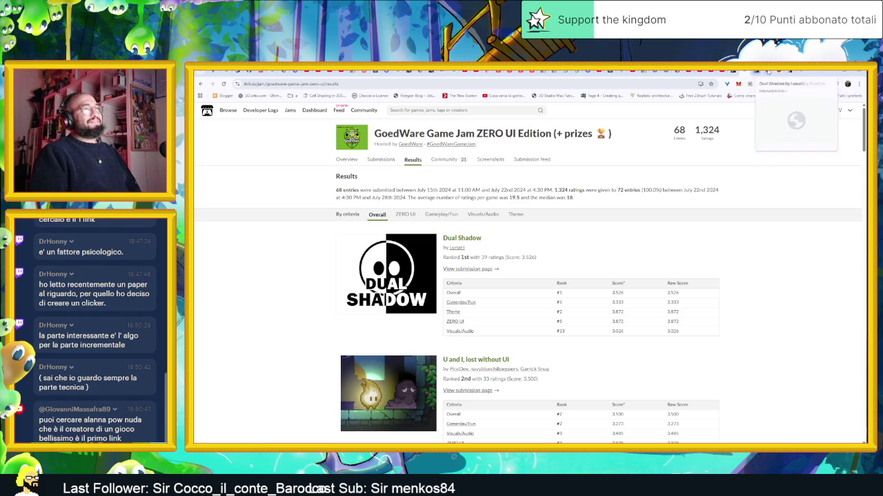
pyautogui.click(768, 71)
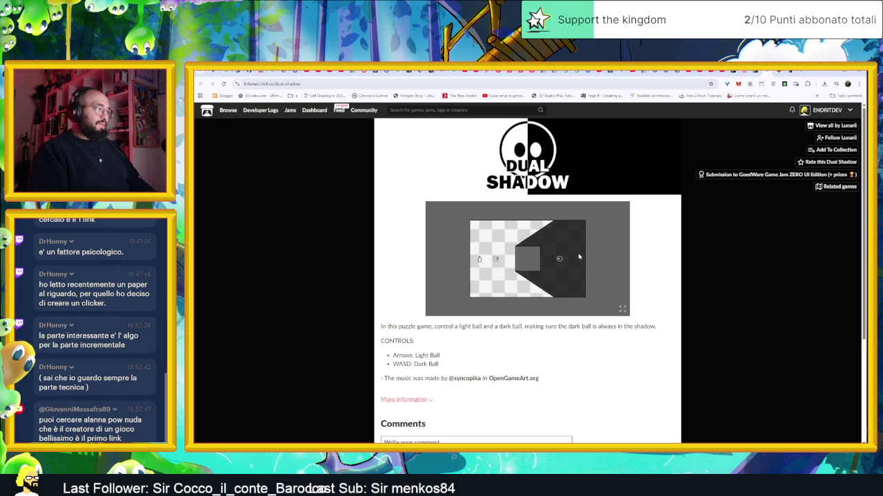
# Step: Move the light ball right and up to reshape the shadow on the first level
pyautogui.press('Right')
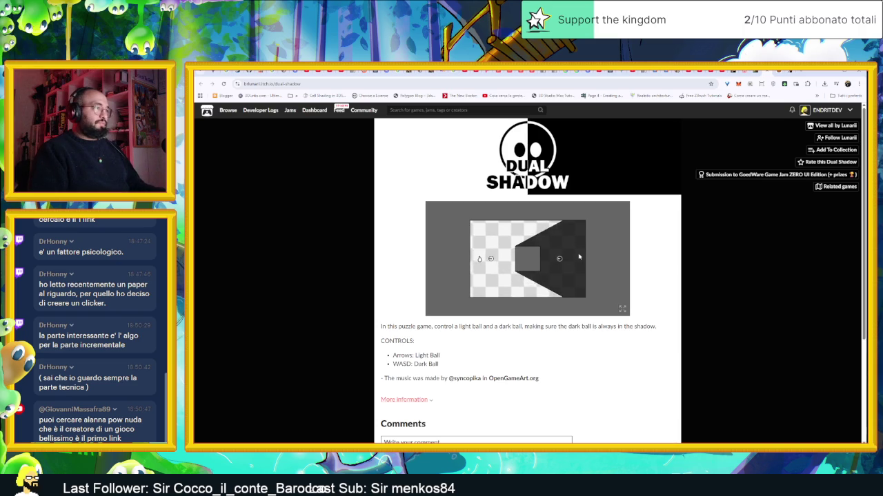
pyautogui.press('Right')
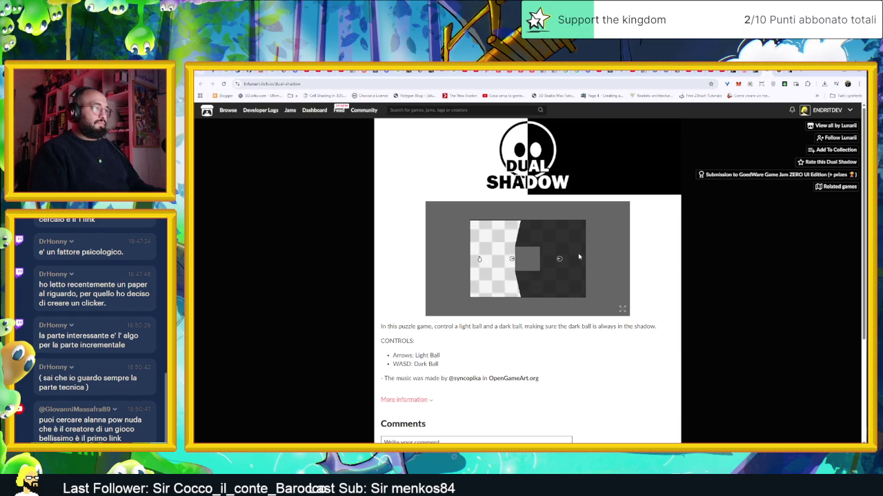
pyautogui.press('Right')
pyautogui.press('Up')
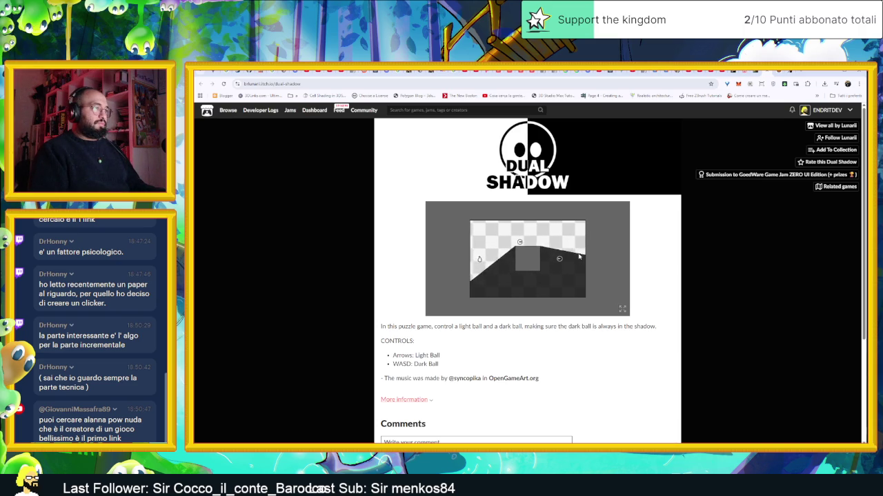
pyautogui.press('Right')
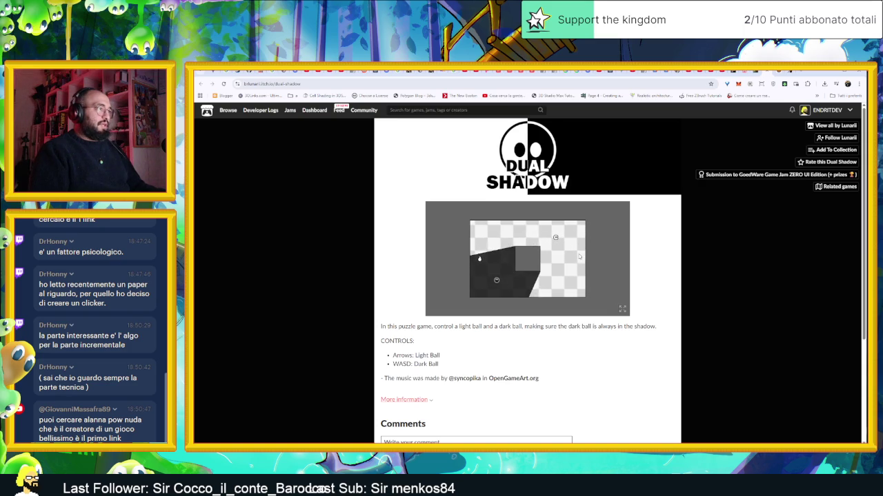
pyautogui.press('Down')
pyautogui.press('Down')
pyautogui.press('Down')
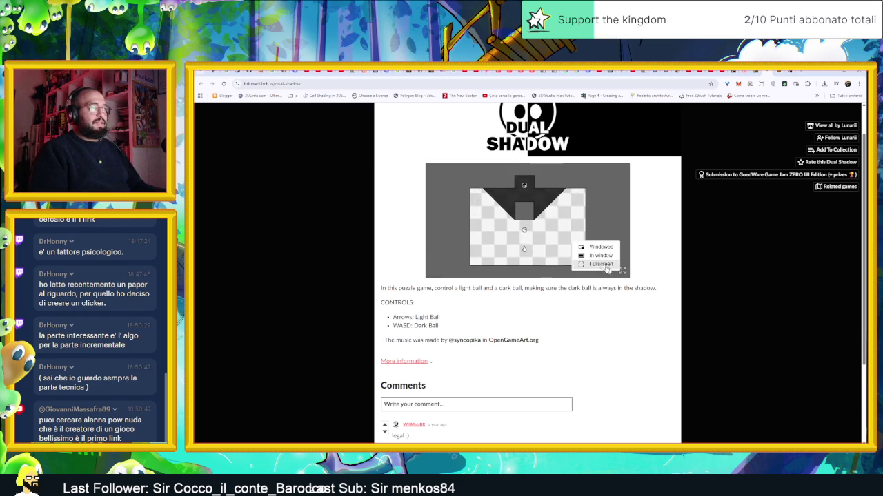
# Step: Enlarge the game to In-window size and guide the dark ball onto the flame
pyautogui.click(608, 258)
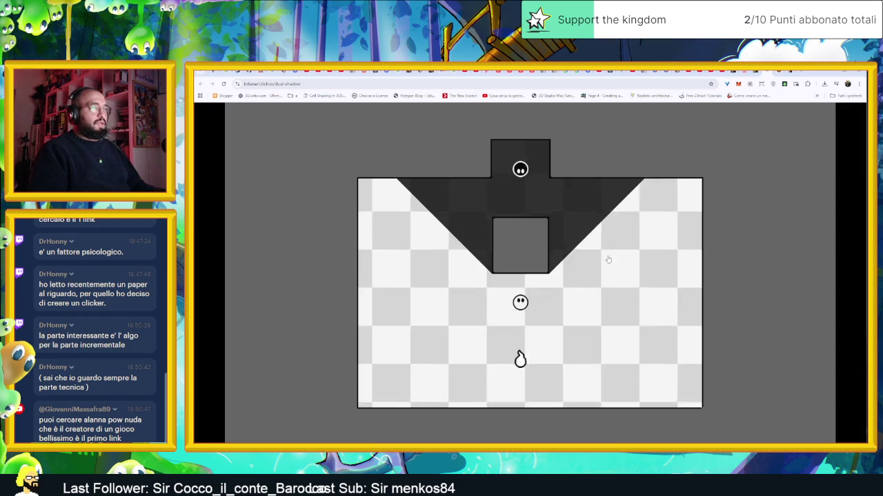
pyautogui.press('Down')
pyautogui.press('Up')
pyautogui.press('Down')
pyautogui.press('Left')
pyautogui.press('Left')
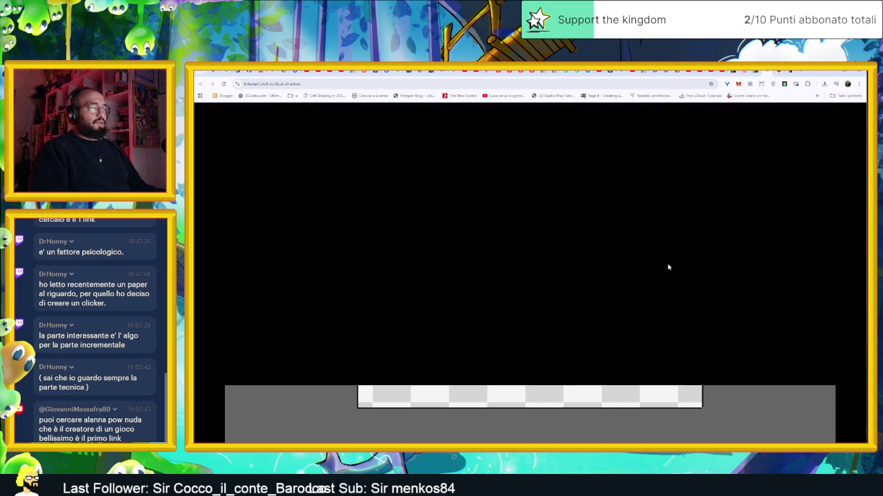
pyautogui.press('Left')
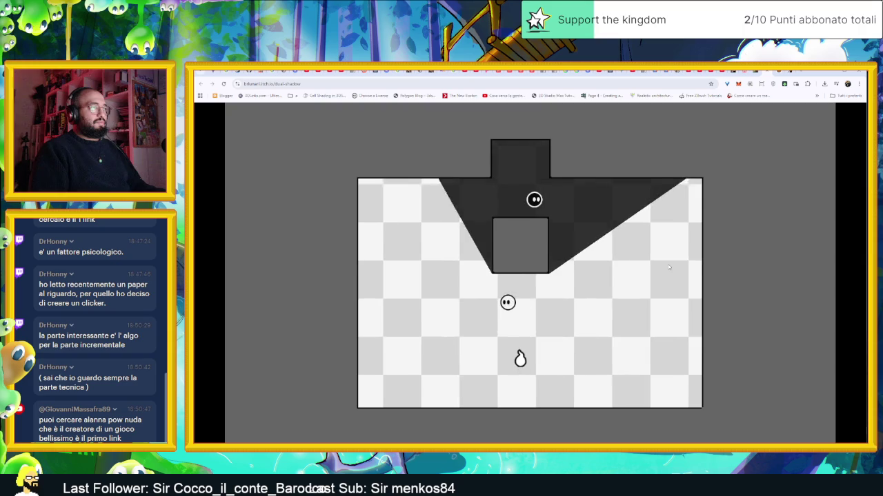
pyautogui.press('Up')
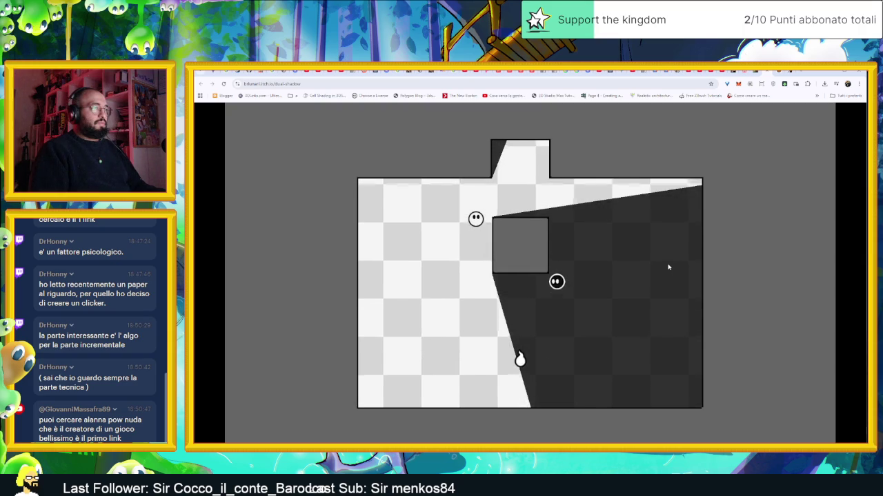
pyautogui.press('Left')
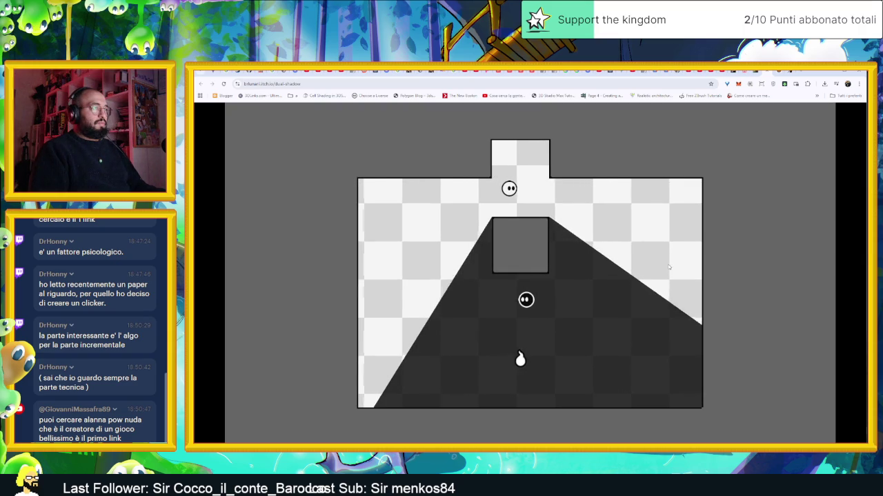
pyautogui.press('Down')
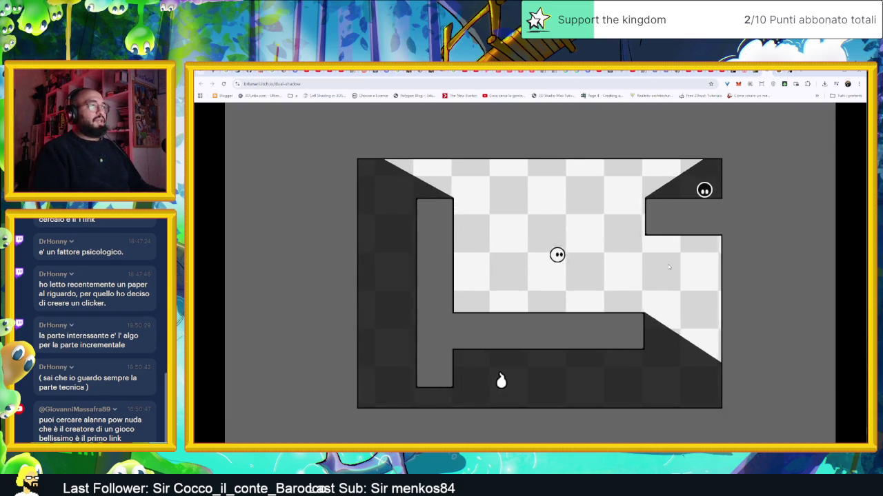
# Step: Slide the dark ball along the ceiling into the top corner, keeping it in shadow
pyautogui.press('Right')
pyautogui.press('Left')
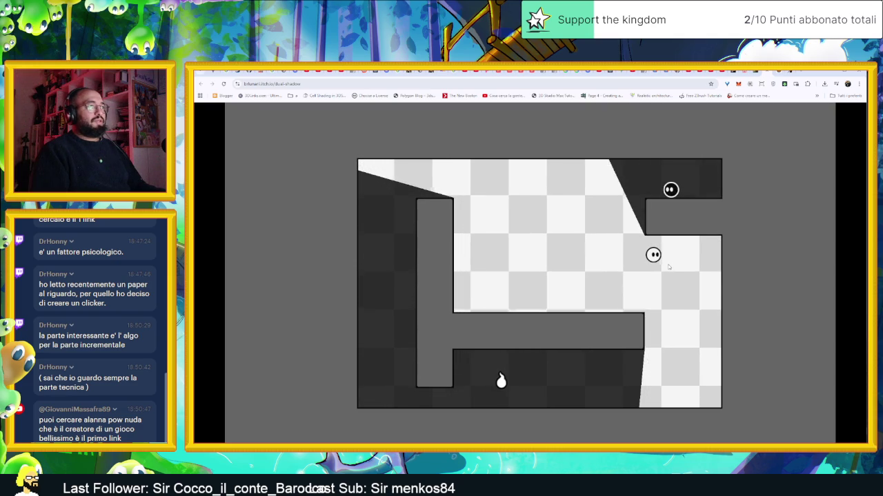
pyautogui.press('Right')
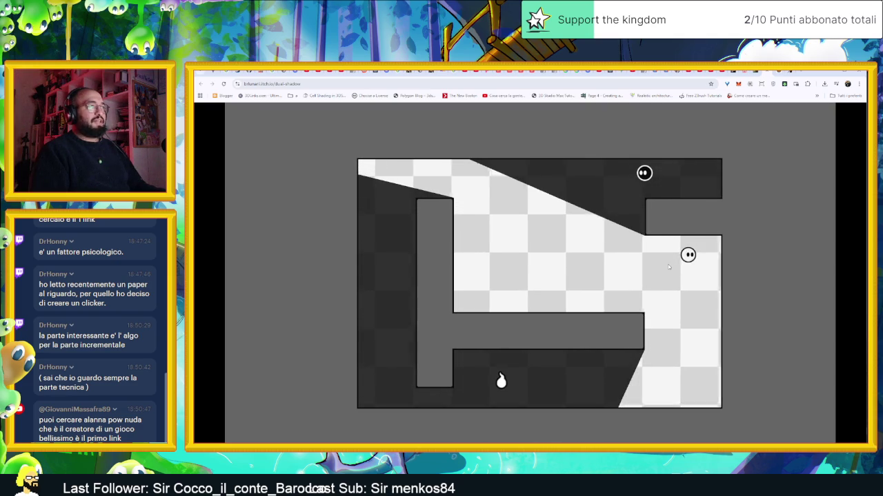
pyautogui.press('Left')
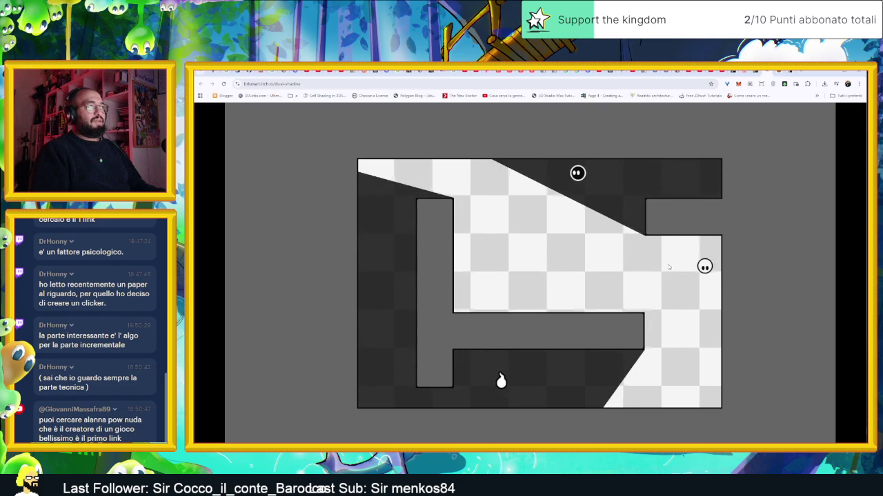
pyautogui.press('Left')
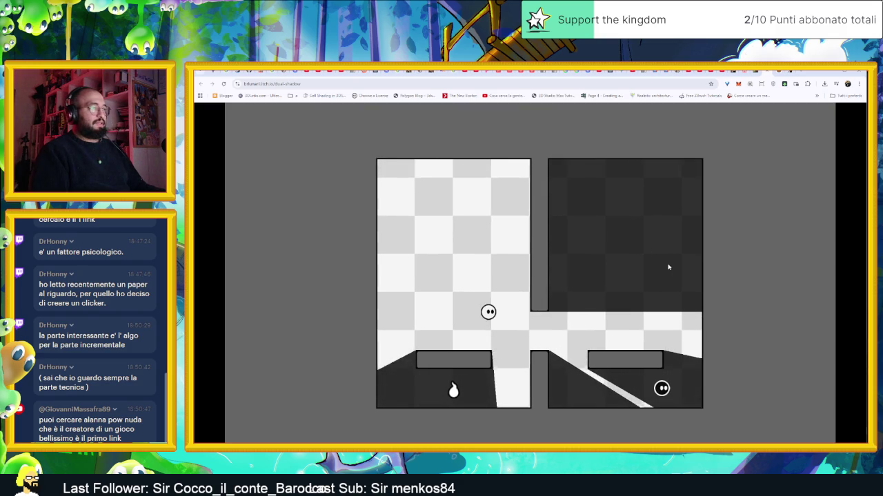
# Step: Nudge the dark ball up and move the light ball up-right into the right room
pyautogui.press('Up')
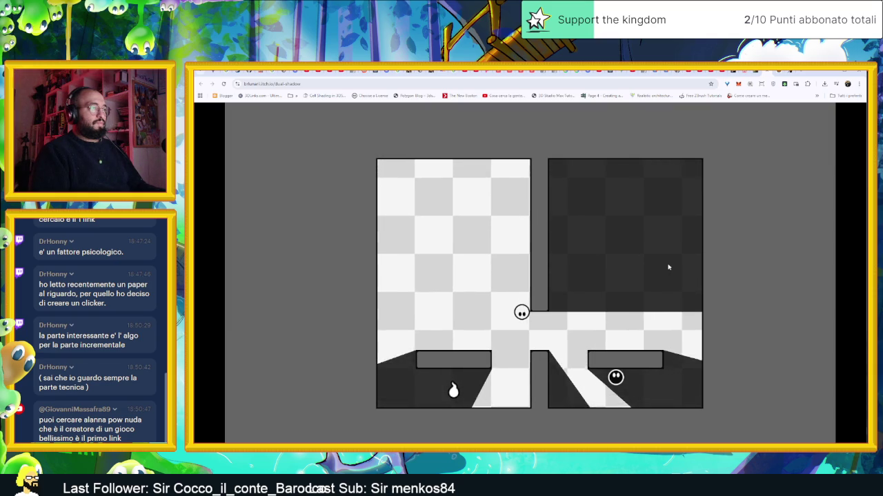
pyautogui.press('Down')
pyautogui.press('Right')
pyautogui.press('Right')
pyautogui.press('Up')
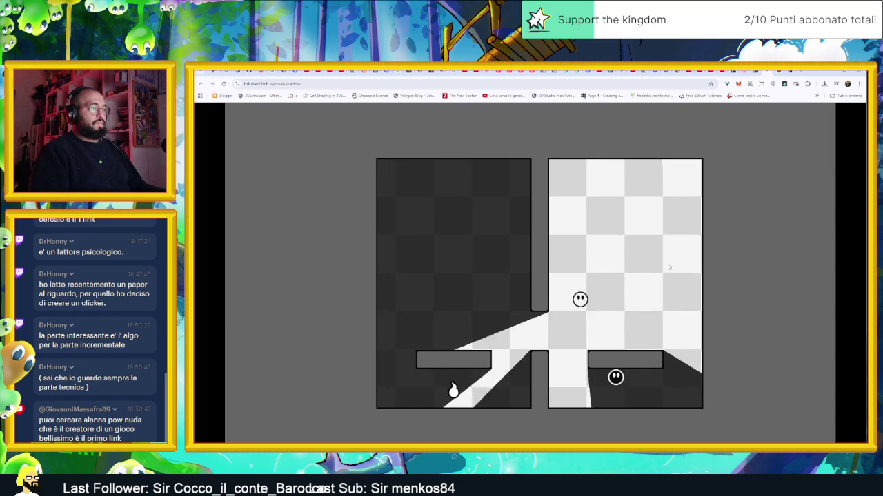
pyautogui.press('Up')
pyautogui.press('Right')
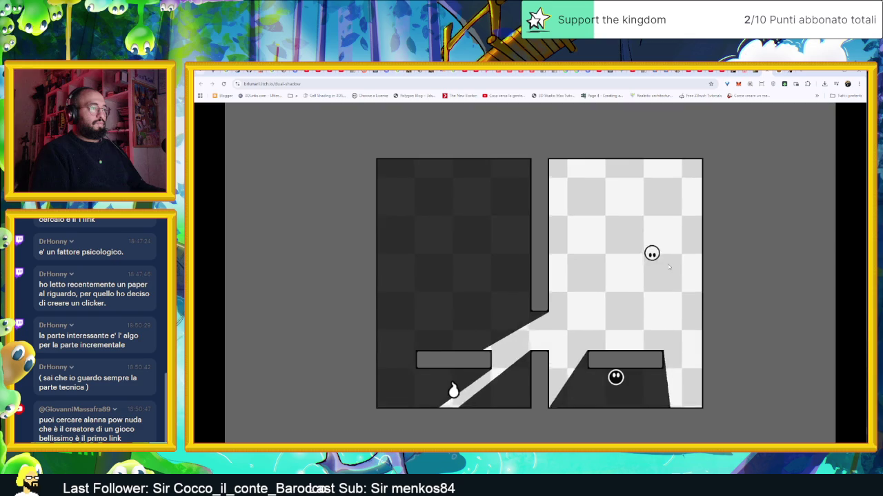
# Step: Move the light character down and right, then the dark character left into the gap
pyautogui.press('Down')
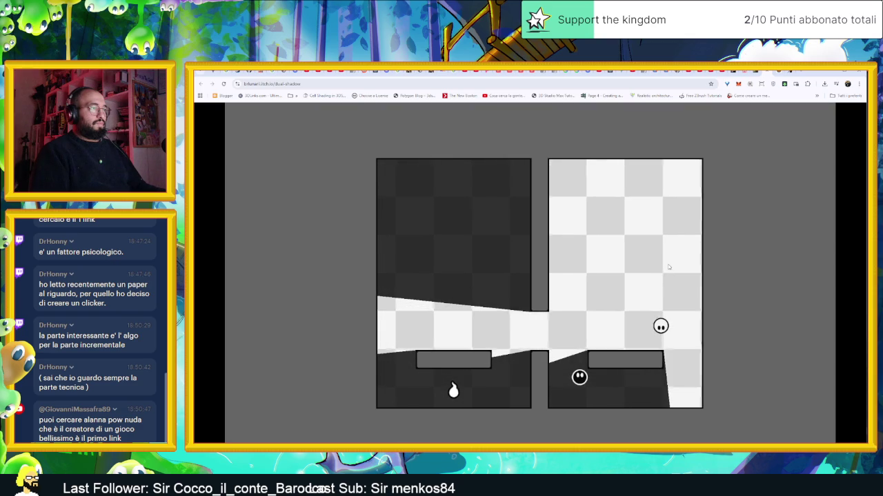
pyautogui.press('Down')
pyautogui.press('Up')
pyautogui.press('Down')
pyautogui.press('Right')
pyautogui.press('Down')
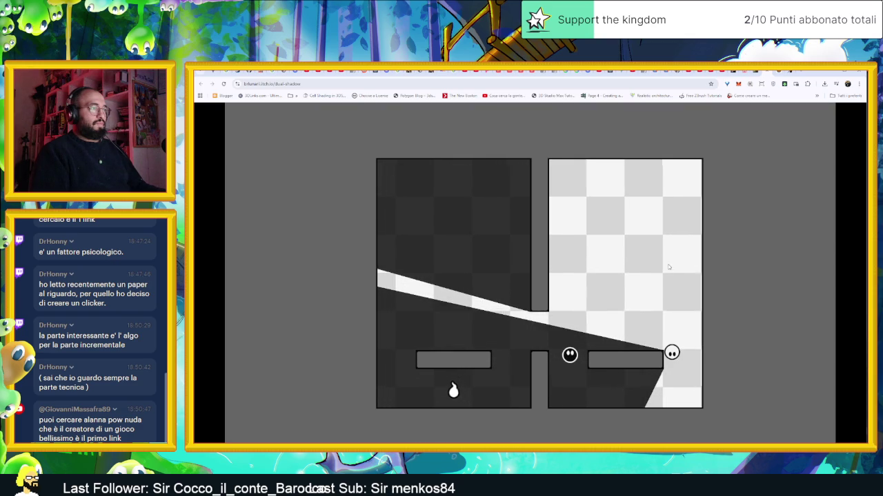
pyautogui.press('Left')
pyautogui.press('Left')
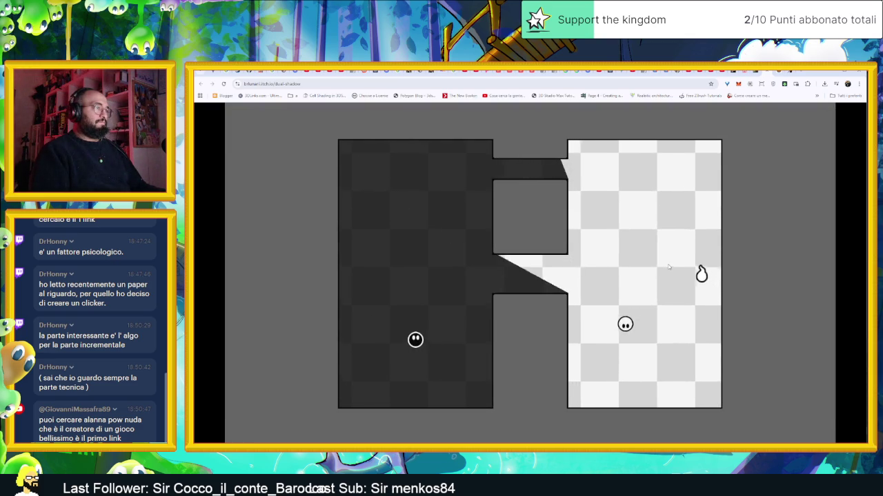
# Step: Walk the light character left through the corridor and bring the dark character out above
pyautogui.press('Left')
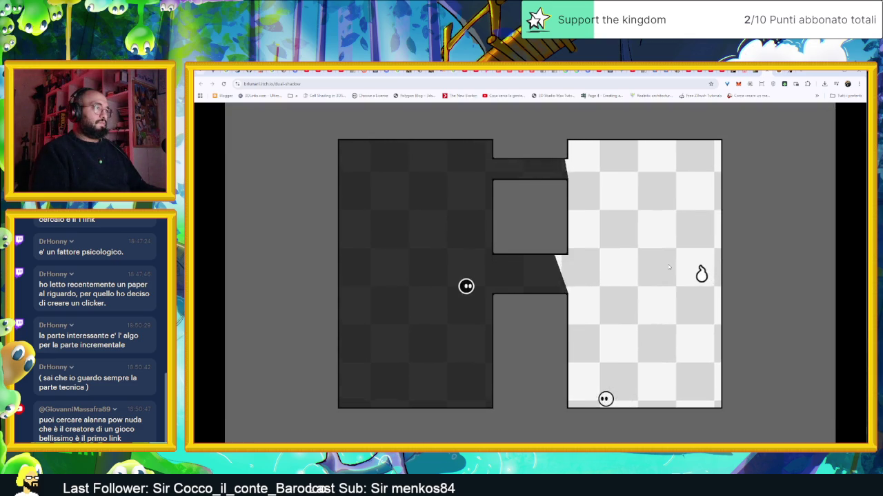
pyautogui.press('Up')
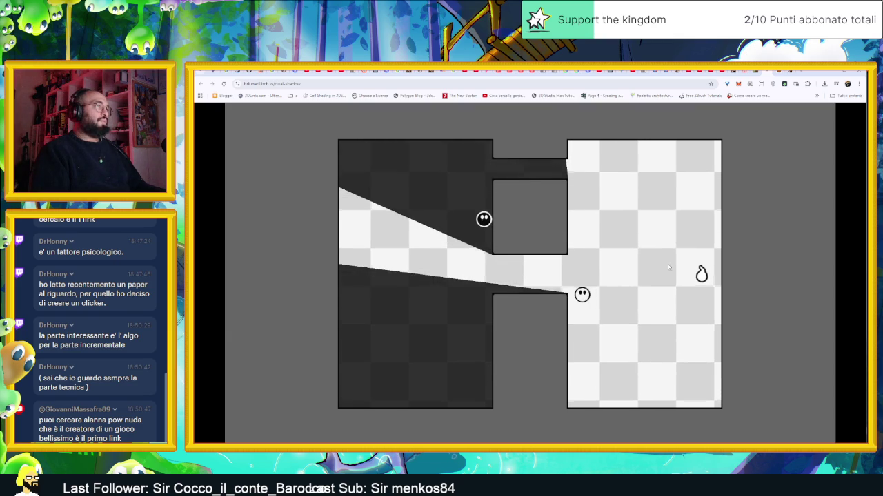
pyautogui.press('Left')
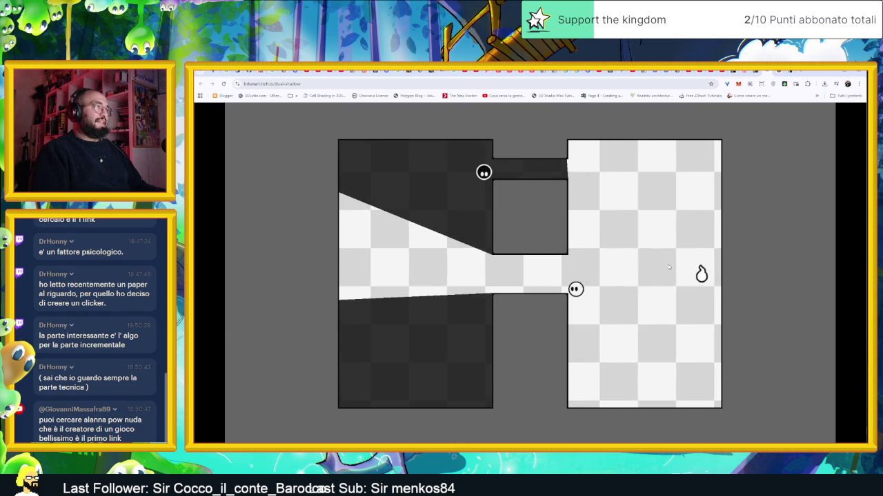
pyautogui.press('d')
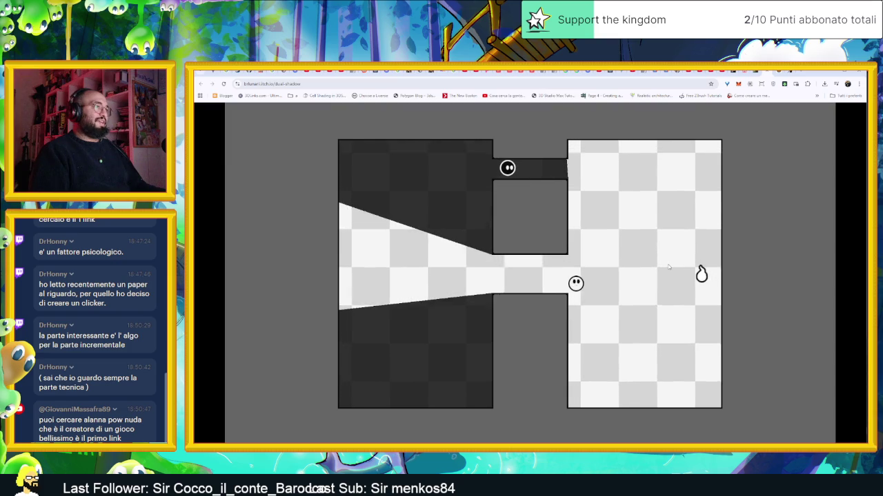
pyautogui.press('Left')
pyautogui.press('d')
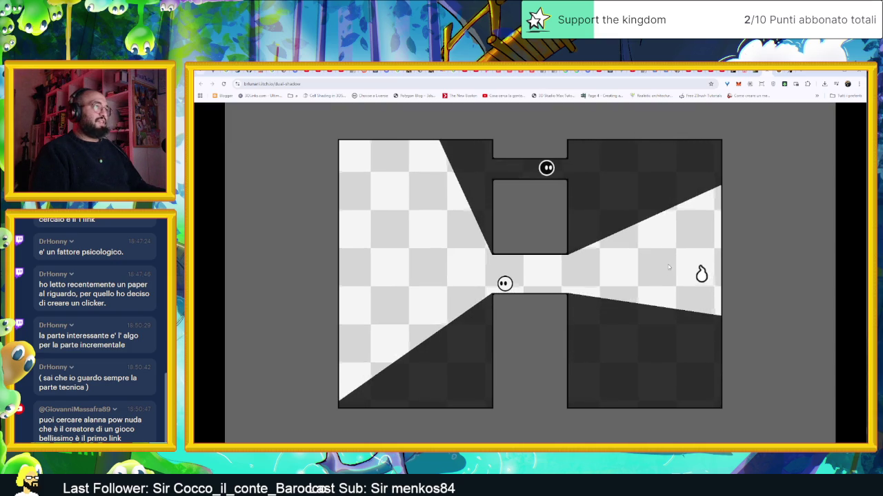
pyautogui.press('Left')
pyautogui.press('Left')
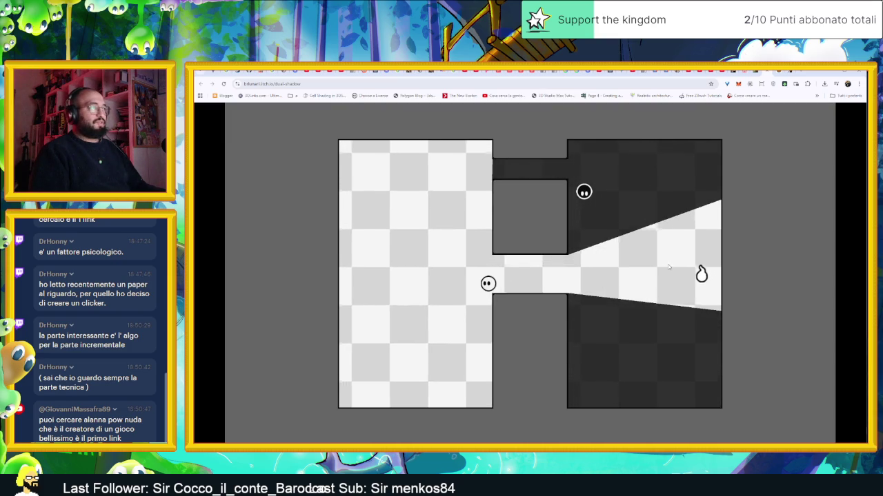
pyautogui.press('Up')
pyautogui.press('s')
pyautogui.press('d')
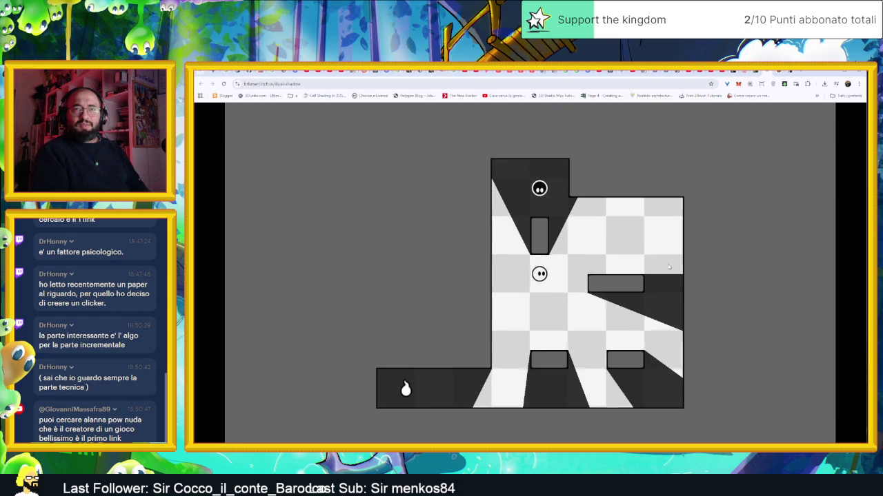
# Step: Position the lower and upper characters around the pillar
pyautogui.press('Down')
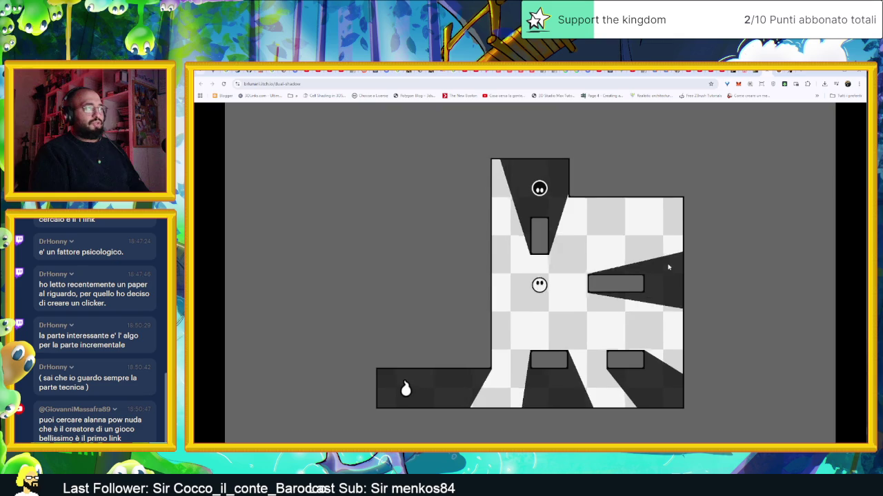
pyautogui.press('Up')
pyautogui.press('Right')
pyautogui.press('Down')
pyautogui.press('Left')
pyautogui.press('Up')
pyautogui.press('Down')
# Step: Move the dark character into the shadow along the bottom, then switch to another jam entry's page
pyautogui.press('Down')
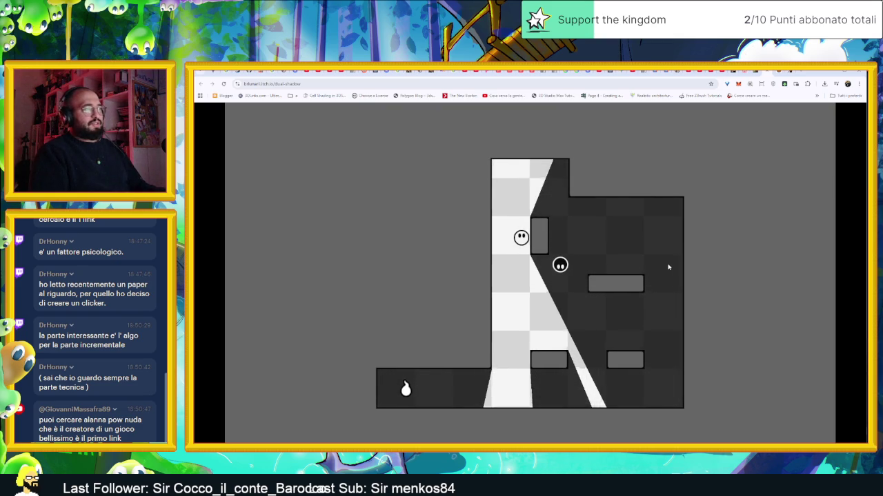
pyautogui.press('Up')
pyautogui.press('Down')
pyautogui.press('Down')
pyautogui.press('Down')
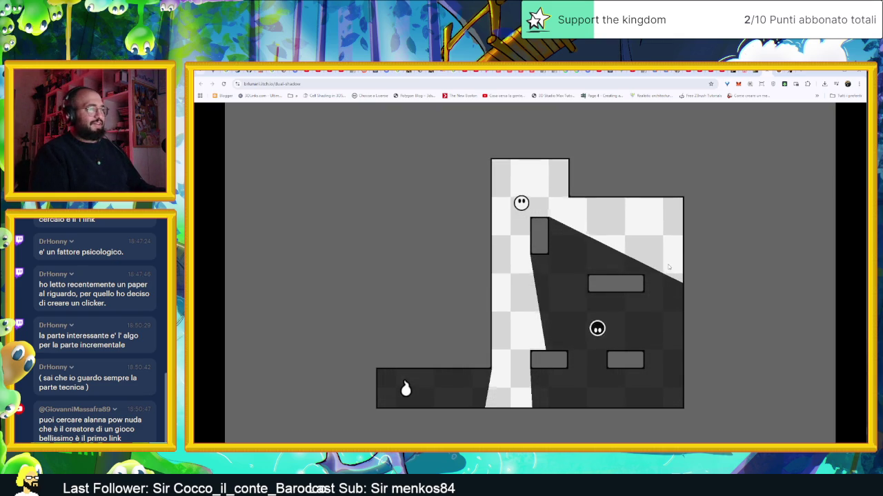
pyautogui.press('Right')
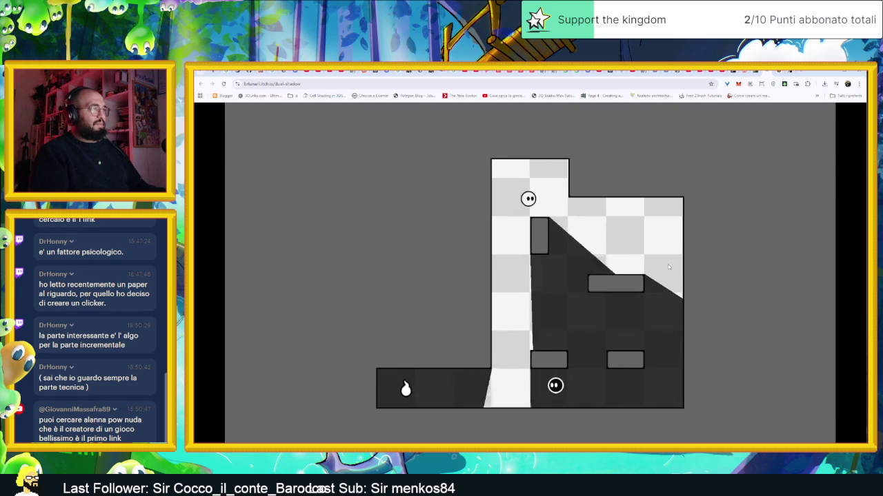
pyautogui.press('Left')
pyautogui.press('Left')
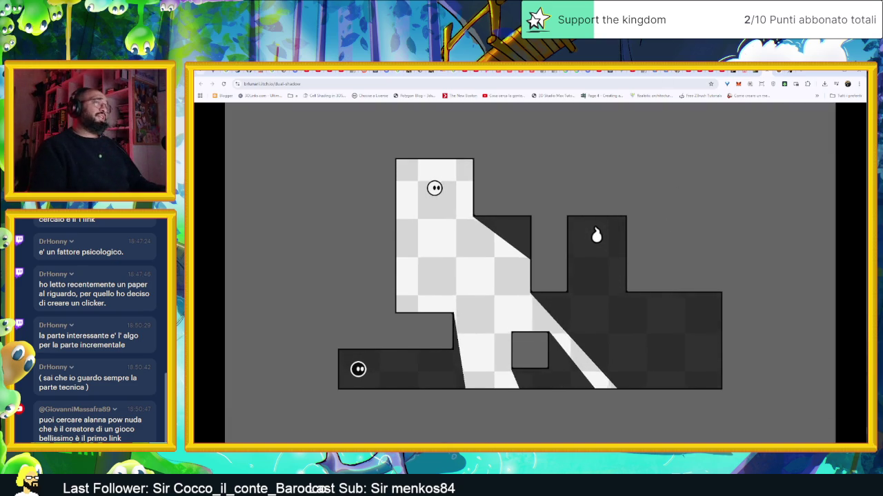
pyautogui.click(764, 71)
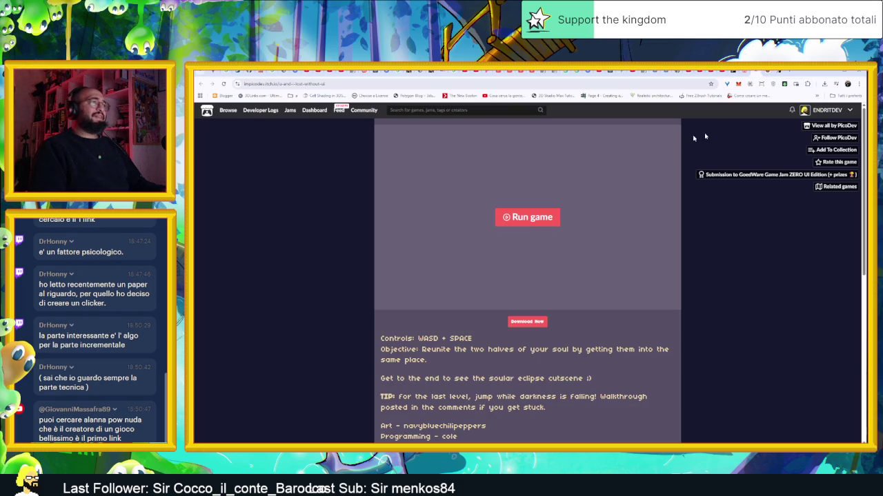
# Step: Run the Unity build, walk the flame character right, and switch the embed to In-window
pyautogui.click(540, 221)
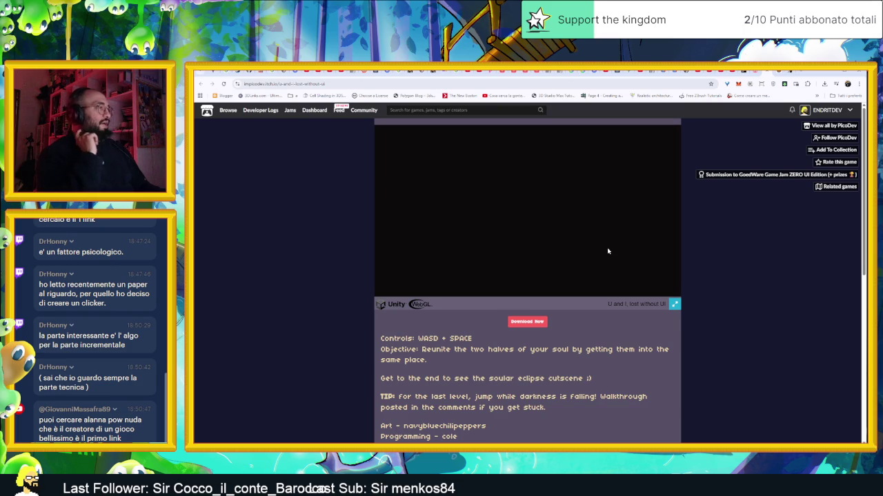
pyautogui.press('d')
pyautogui.press('d')
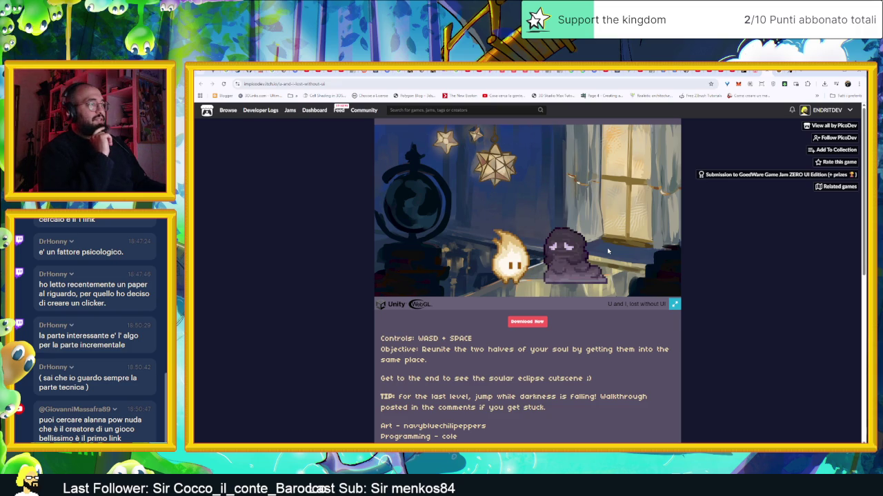
pyautogui.scroll(-5, 607, 247)
pyautogui.scroll(5, 607, 248)
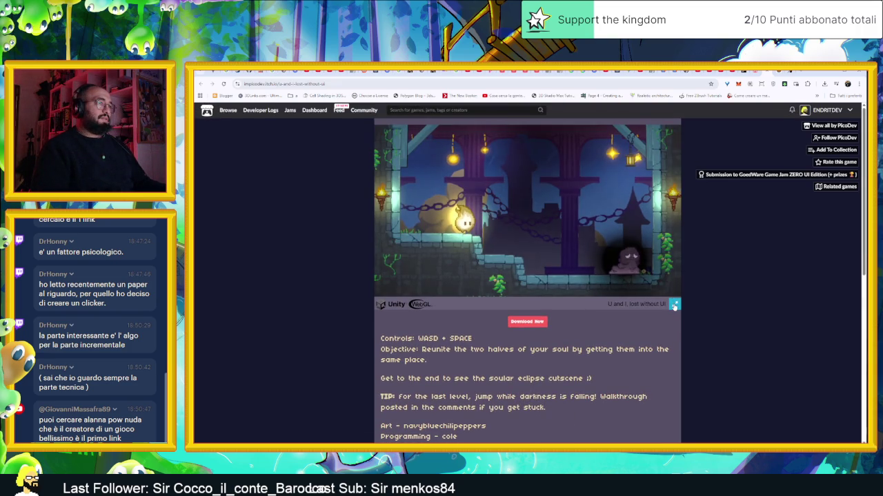
pyautogui.moveTo(673, 303)
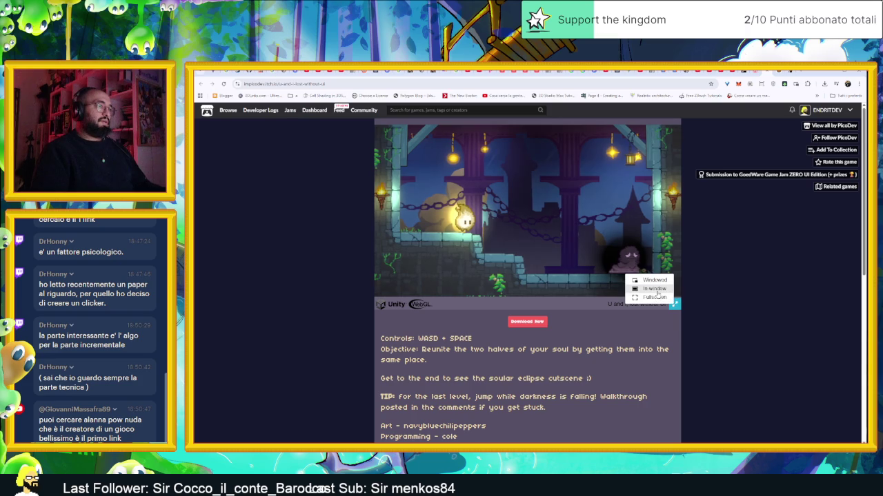
pyautogui.click(655, 289)
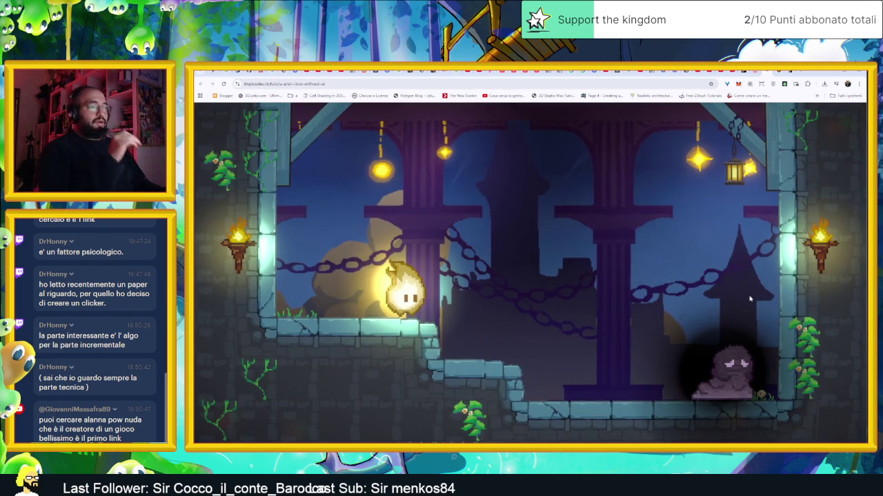
# Step: Jump the flame across the spiked floor onto the central platform beside the pillar
pyautogui.press('Right')
pyautogui.press('Left')
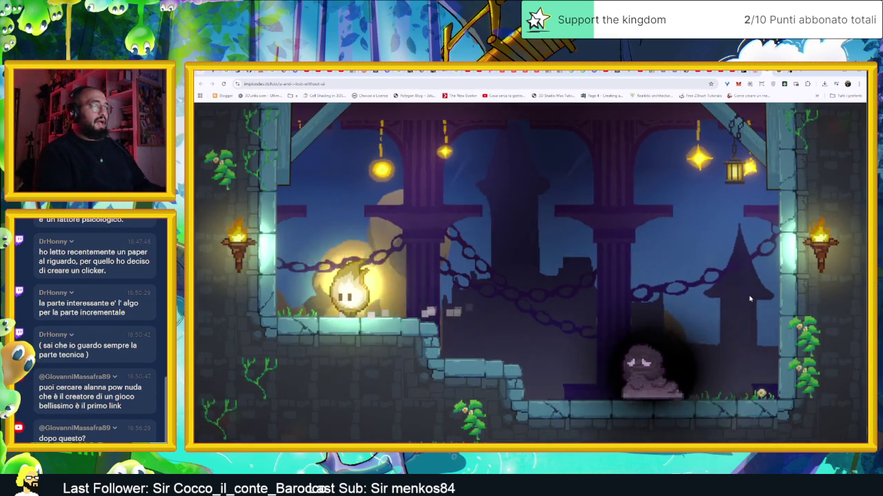
pyautogui.press('Right')
pyautogui.press('Up')
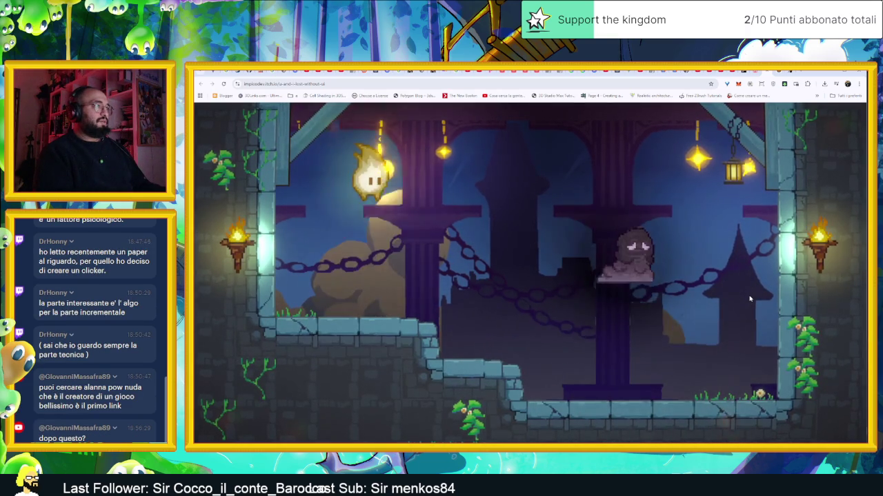
pyautogui.press('Right')
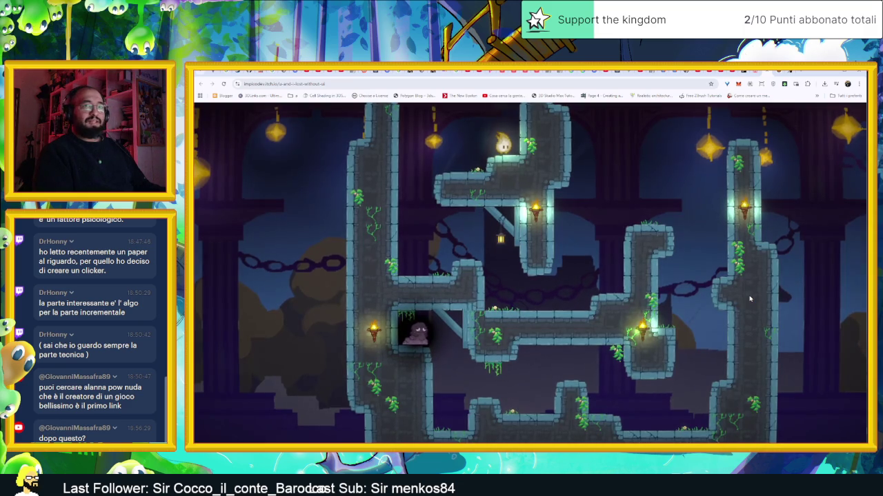
pyautogui.press('Right')
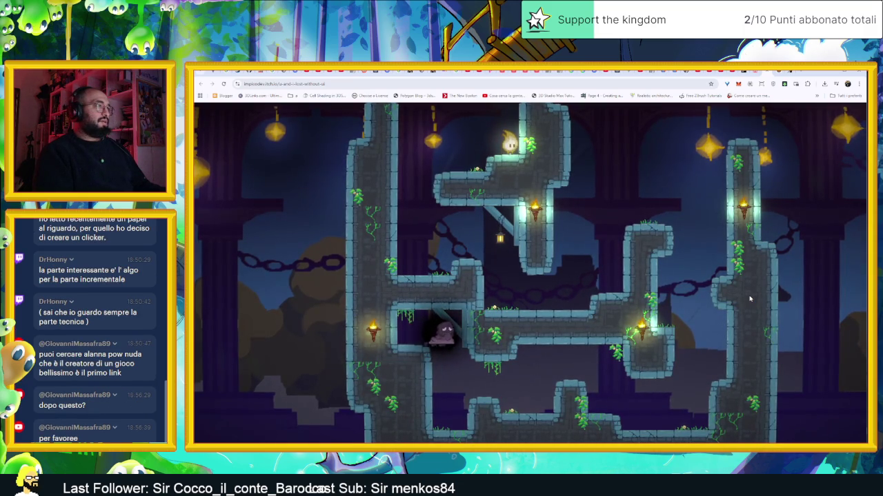
pyautogui.press('Left')
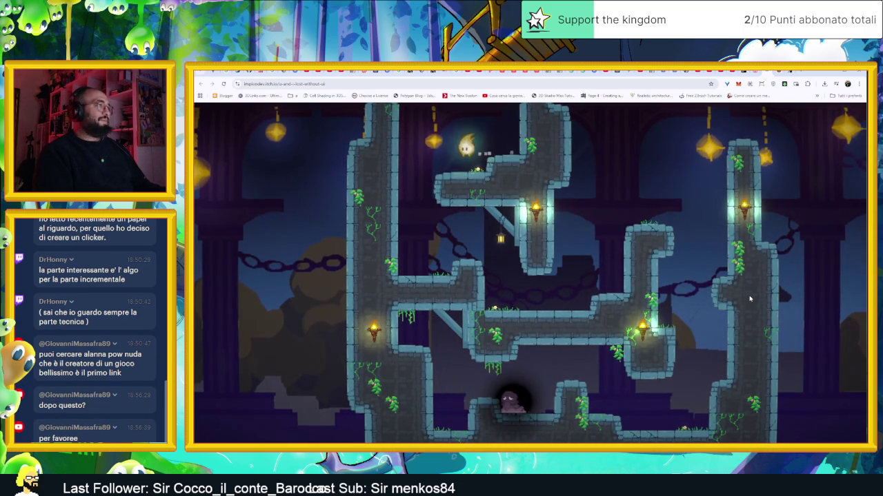
pyautogui.press('Right')
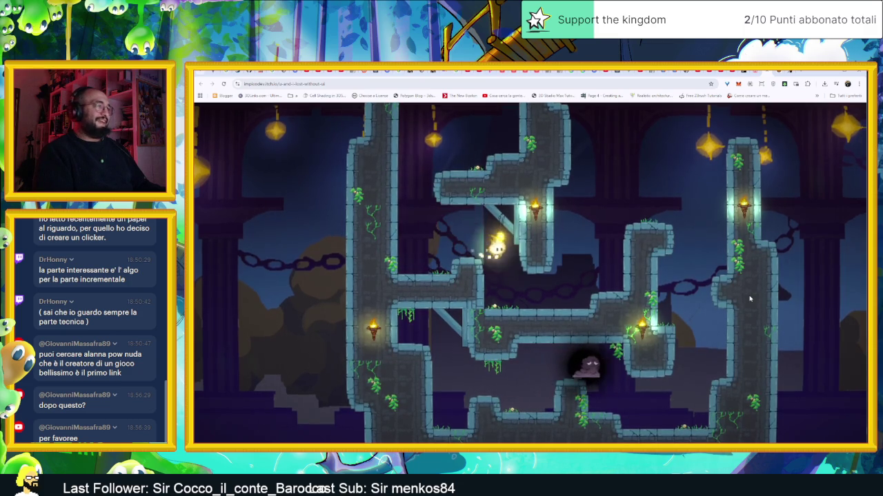
pyautogui.press('Up')
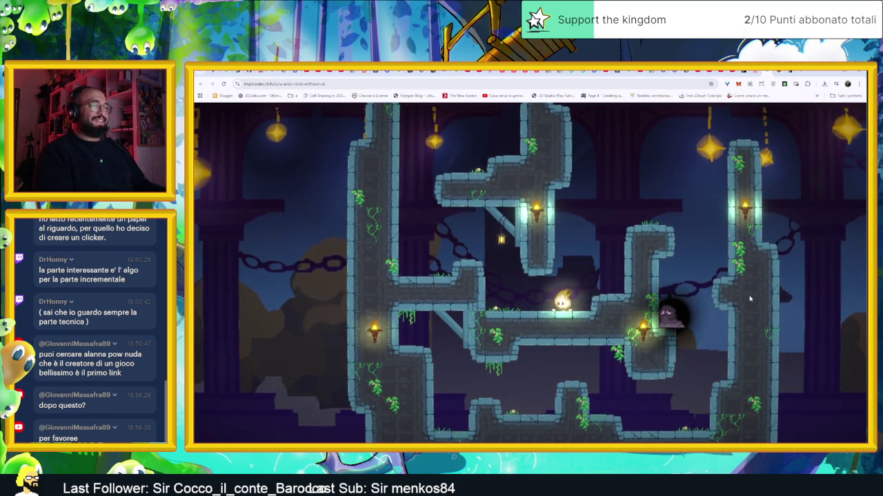
# Step: Run the flame left and jump up by the left wall to leave the room
pyautogui.press('Right')
pyautogui.press('Left')
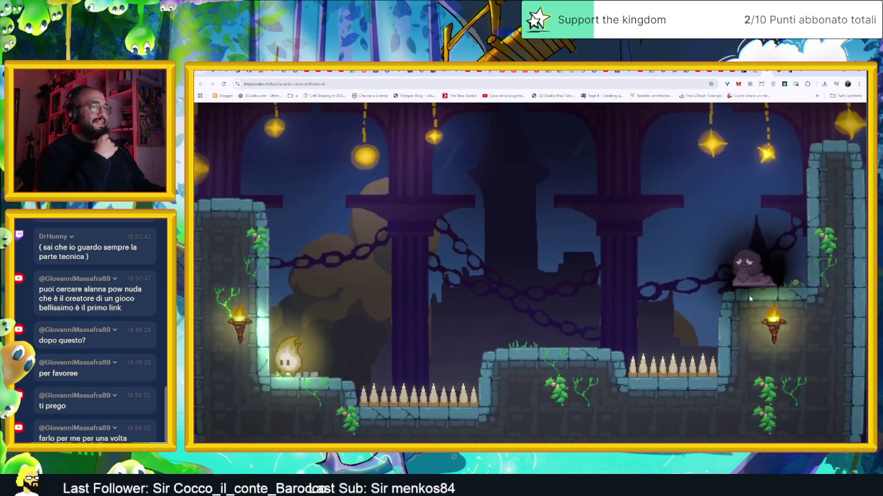
pyautogui.press('Left')
pyautogui.press('space')
pyautogui.press('Right')
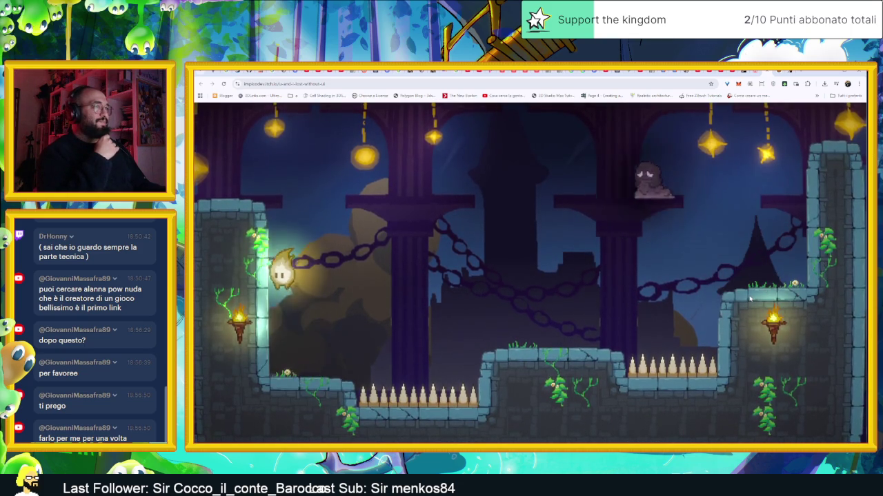
pyautogui.press('space')
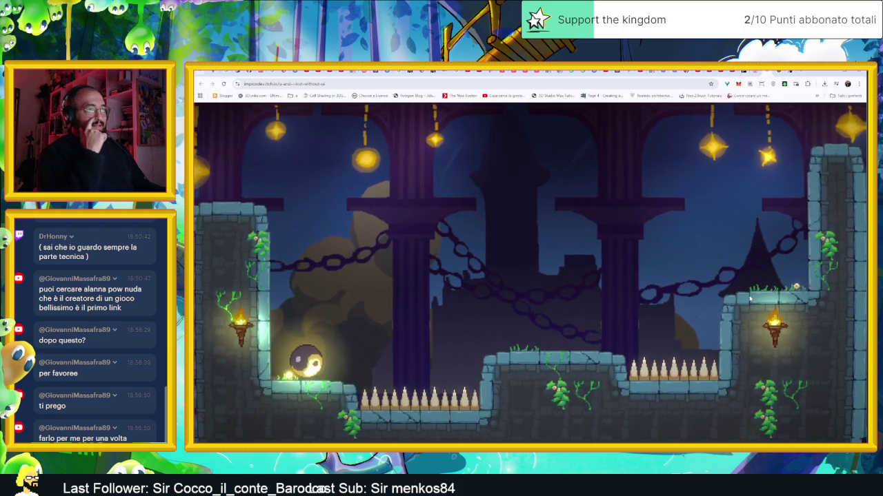
pyautogui.press('Right')
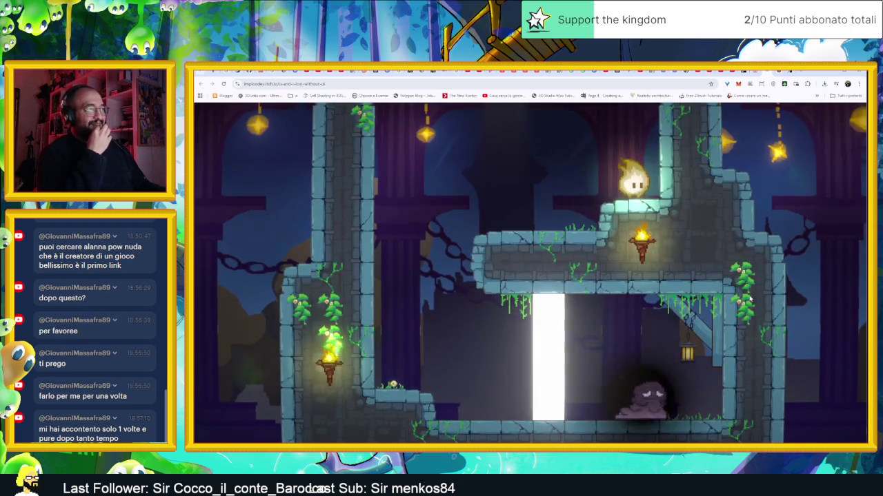
# Step: Drop the flame beside the light pillar, reach the ghost, and merge them into one ball
pyautogui.press('Left')
pyautogui.press('Left')
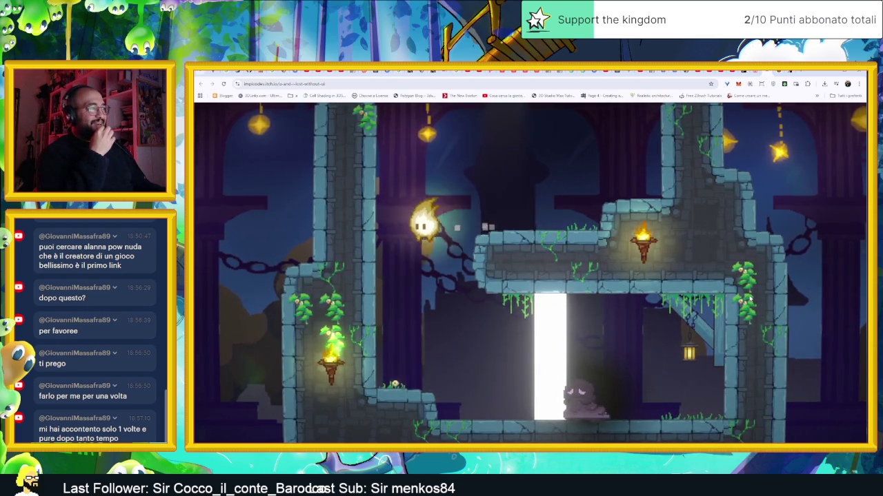
pyautogui.press('Right')
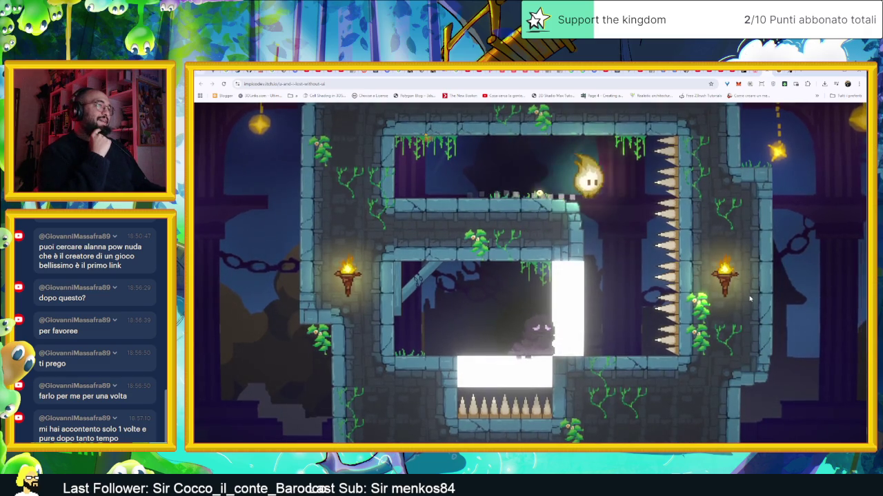
pyautogui.press('Left')
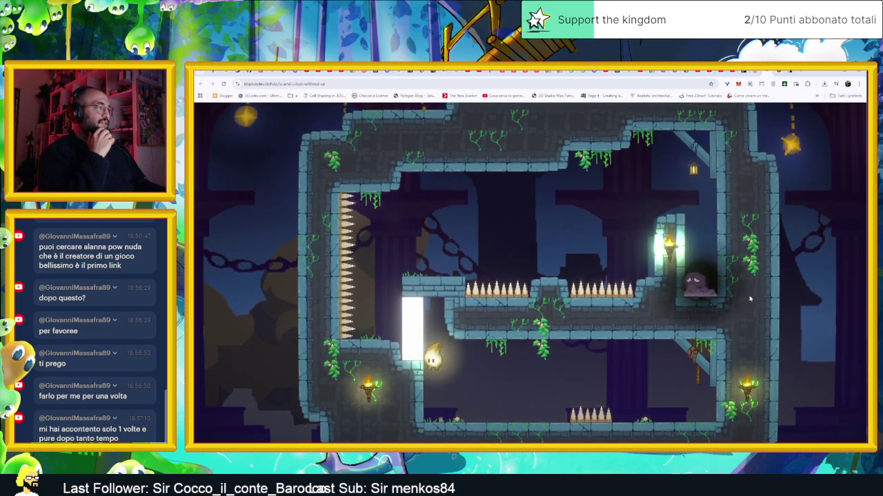
pyautogui.press('space')
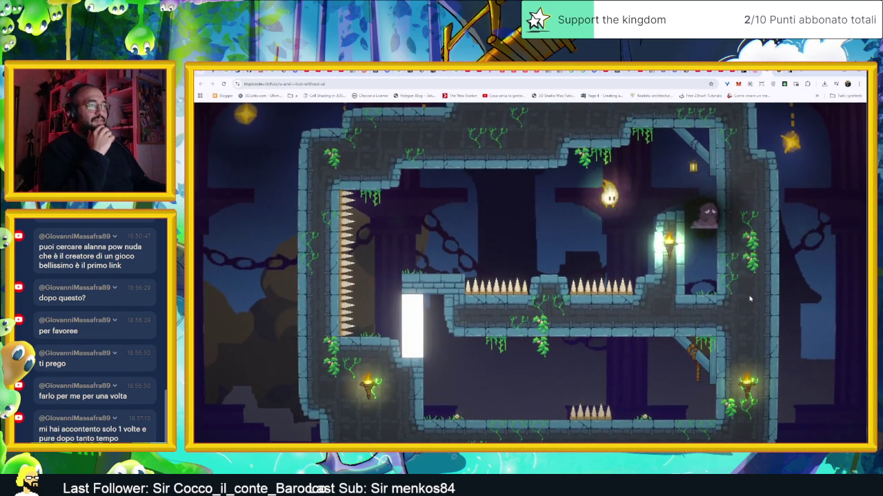
pyautogui.press('space')
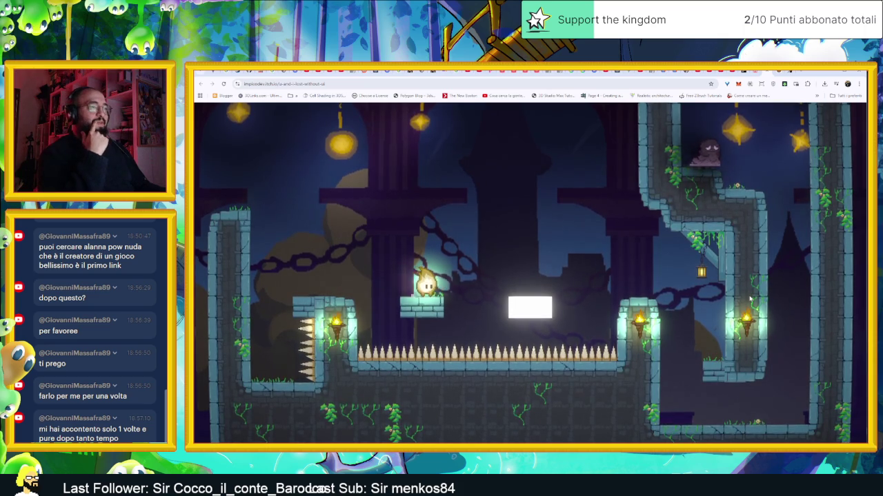
# Step: Jump from the platform onto the left pillar, then cross the lower floor and jump up out of the spike-pit level
pyautogui.press('space')
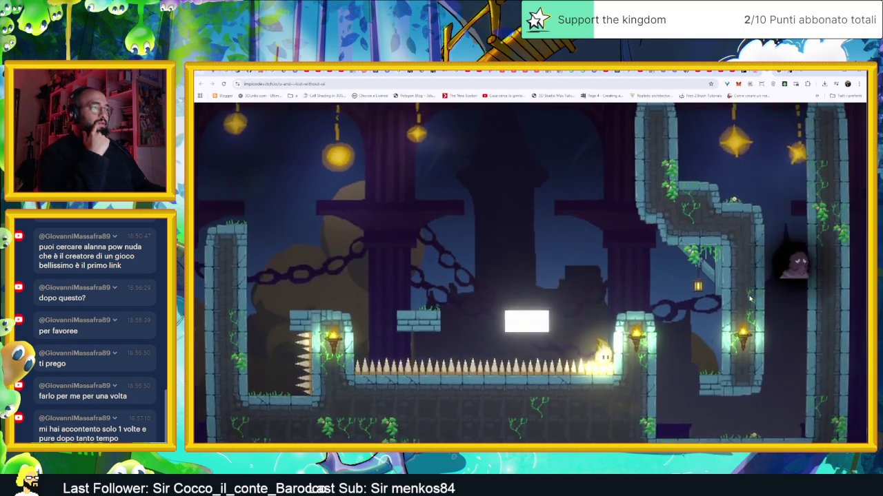
pyautogui.press('Left')
pyautogui.press('space')
pyautogui.press('space')
pyautogui.press('Left')
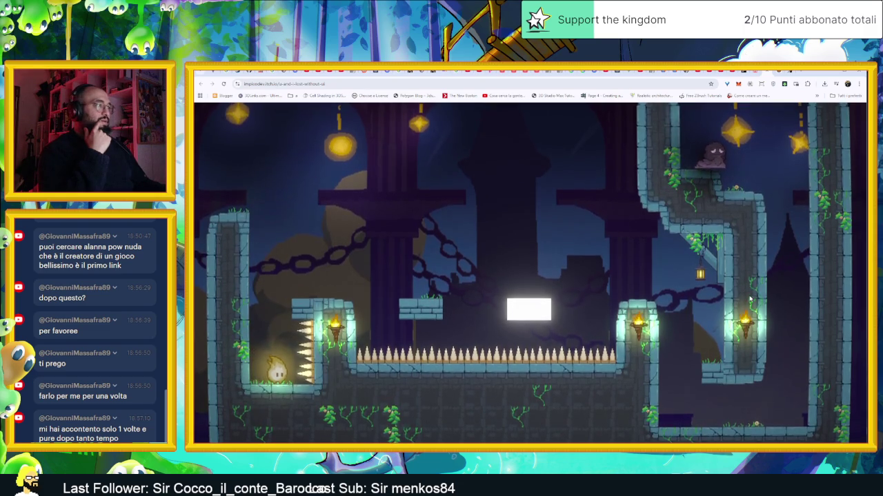
pyautogui.press('space')
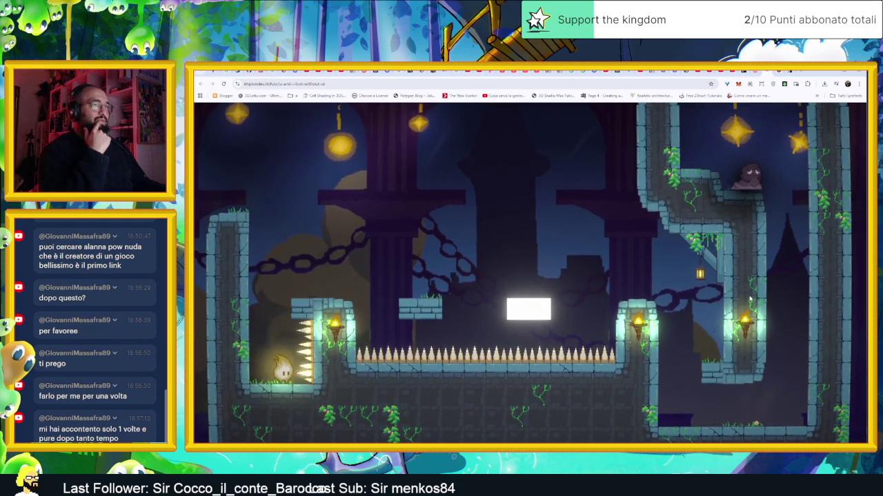
pyautogui.press('Left')
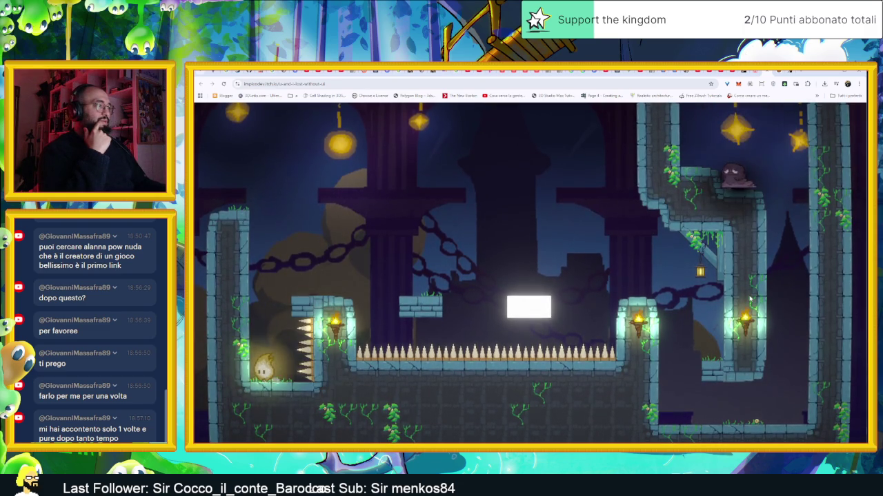
pyautogui.press('Right')
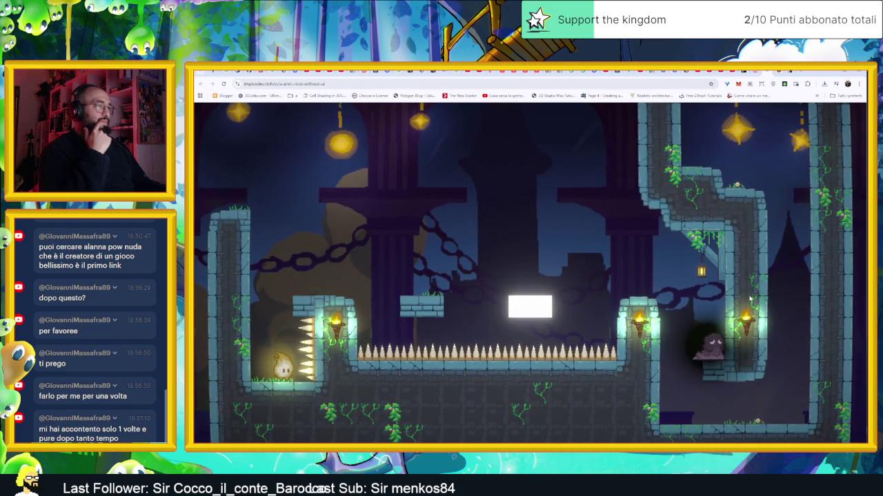
pyautogui.press('space')
pyautogui.press('Left')
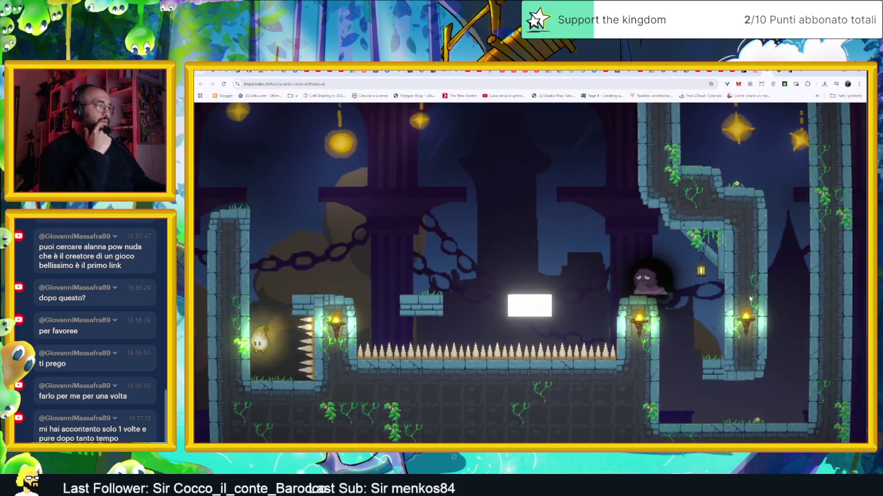
pyautogui.press('space')
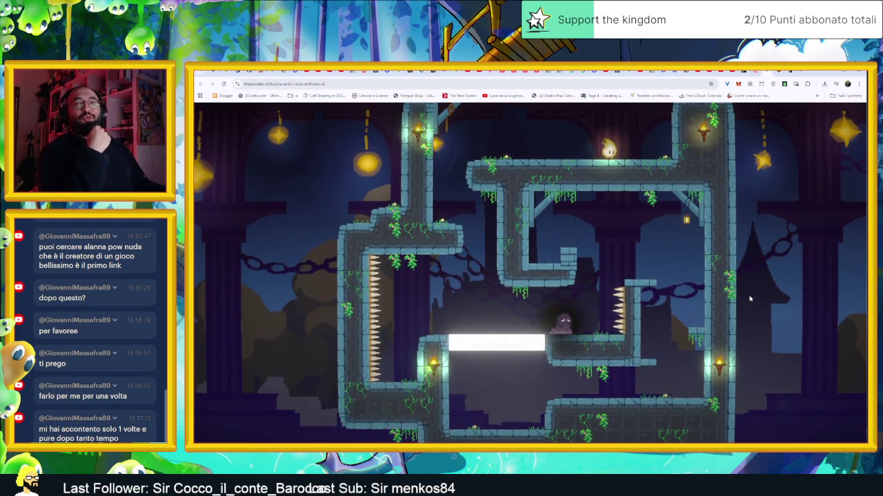
# Step: Walk the ghost across the light bridge and up the ledge to above the white platform
pyautogui.press('Left')
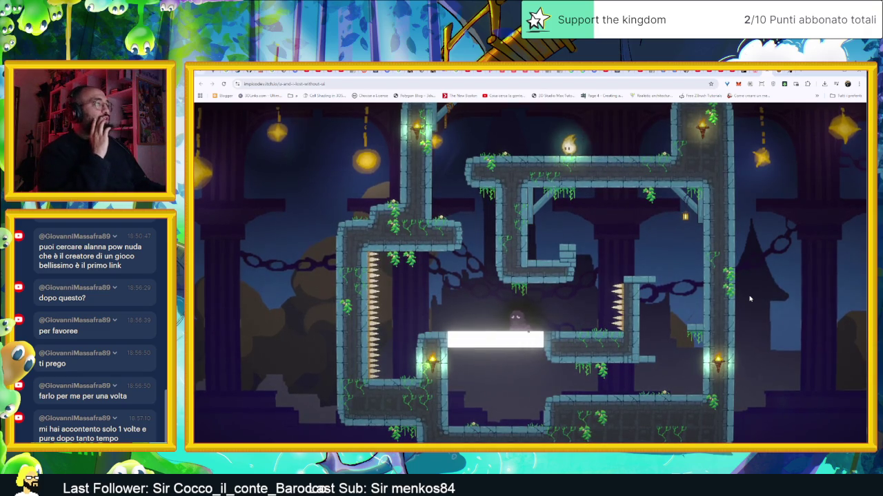
pyautogui.press('Left')
pyautogui.press('Right')
pyautogui.press('Right')
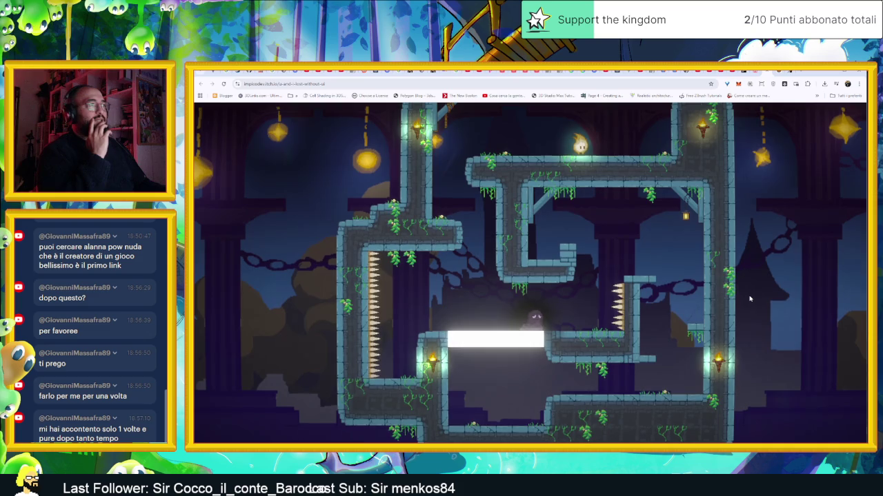
pyautogui.press('Right')
pyautogui.press('Right')
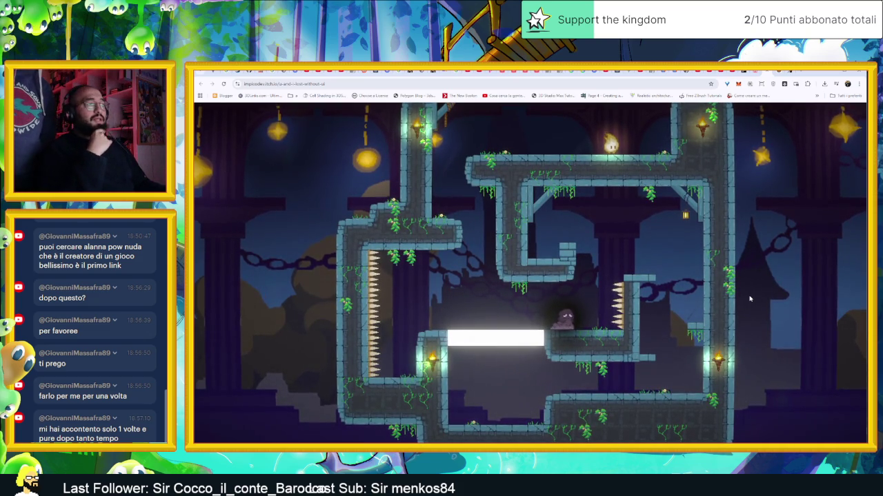
pyautogui.press('Left')
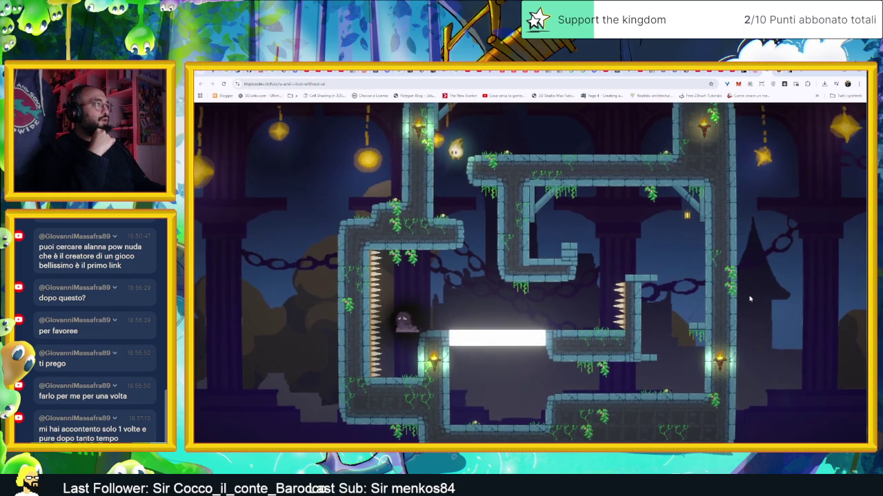
pyautogui.press('Up')
pyautogui.press('Right')
pyautogui.press('Right')
pyautogui.press('Up')
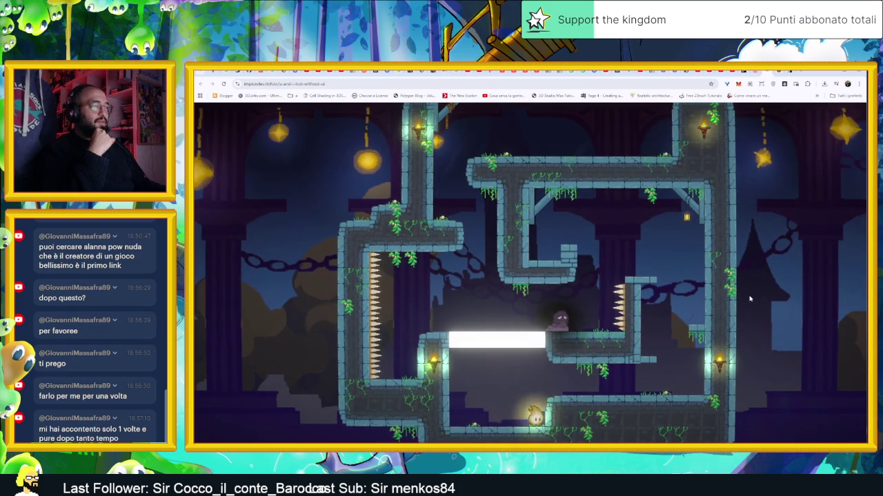
pyautogui.press('Right')
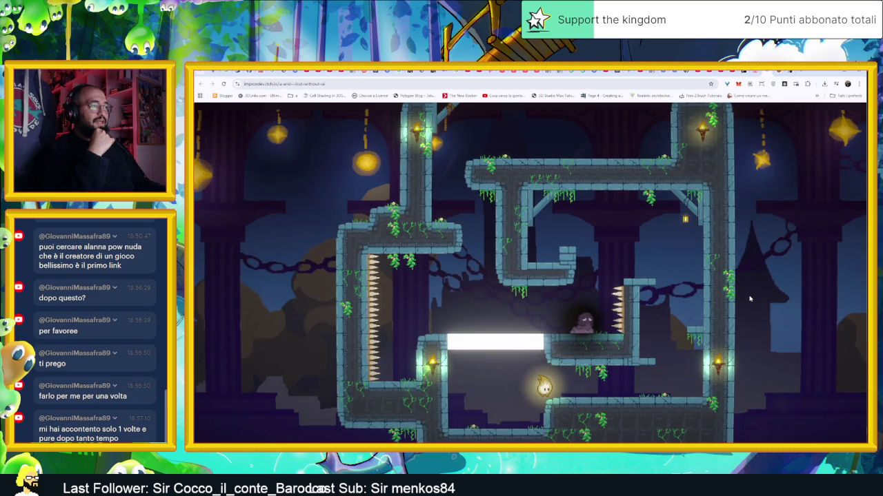
pyautogui.press('Left')
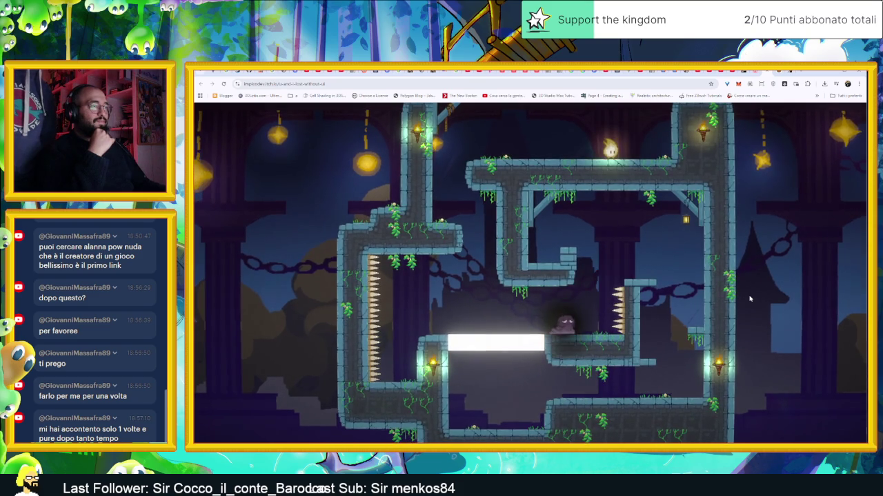
pyautogui.press('Left')
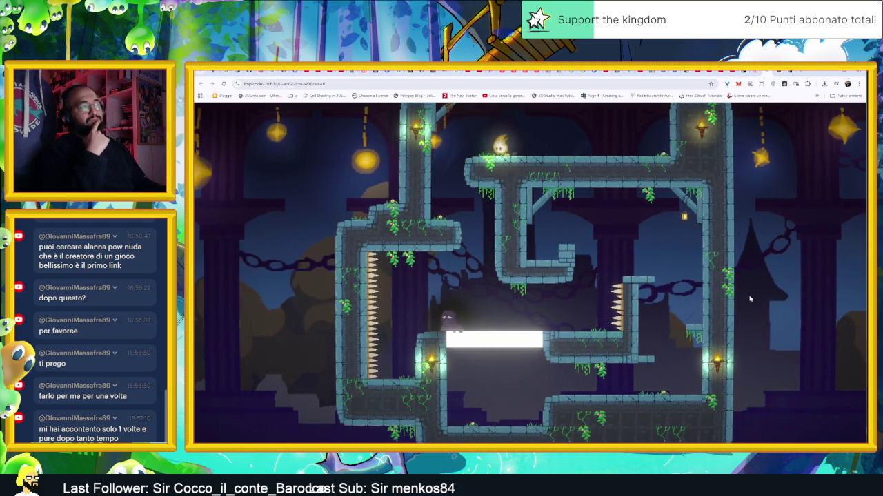
pyautogui.press('Left')
pyautogui.press('Left')
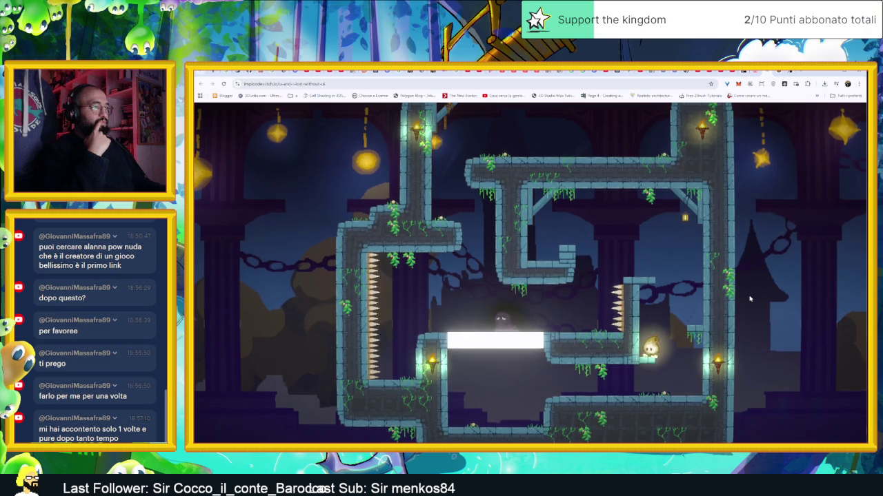
# Step: Shuffle the purple blob along the white platform, then drop the flame onto its spot
pyautogui.press('Right')
pyautogui.press('Left')
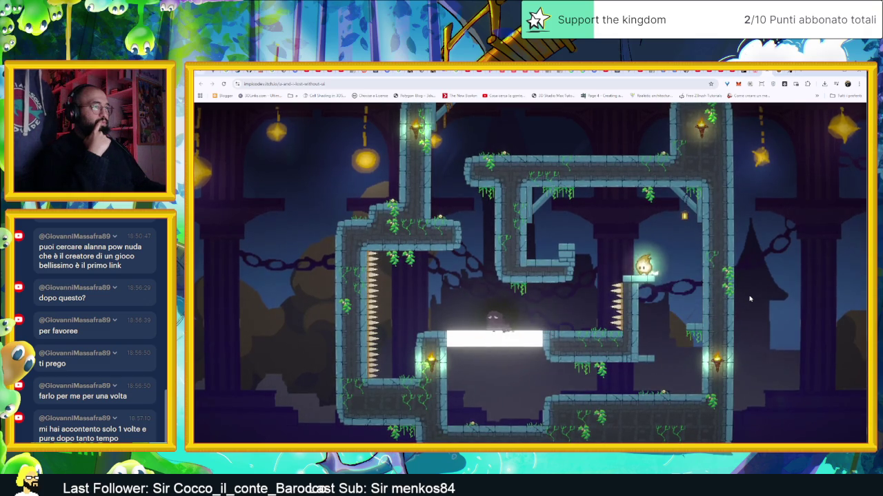
pyautogui.press('Left')
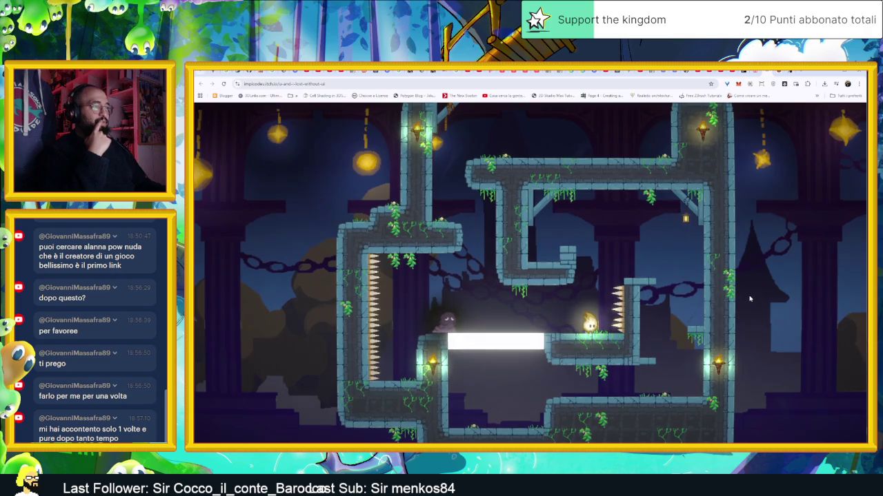
pyautogui.press('Right')
pyautogui.press('Left')
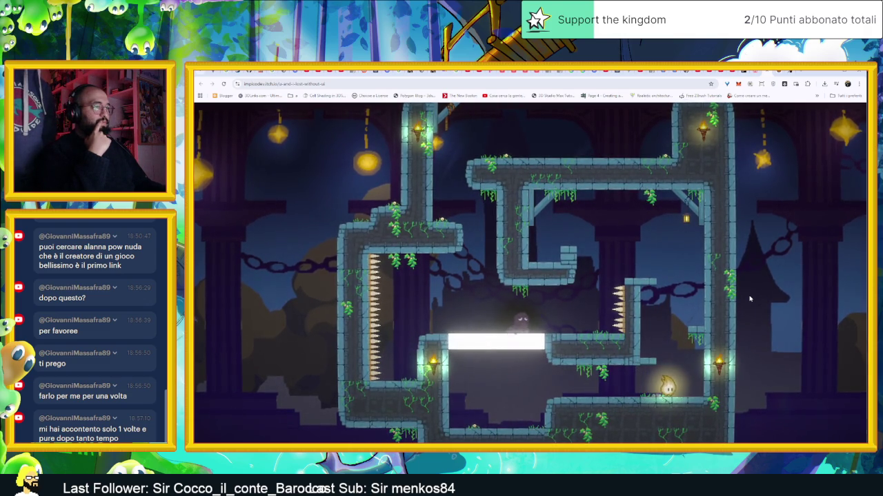
pyautogui.press('Right')
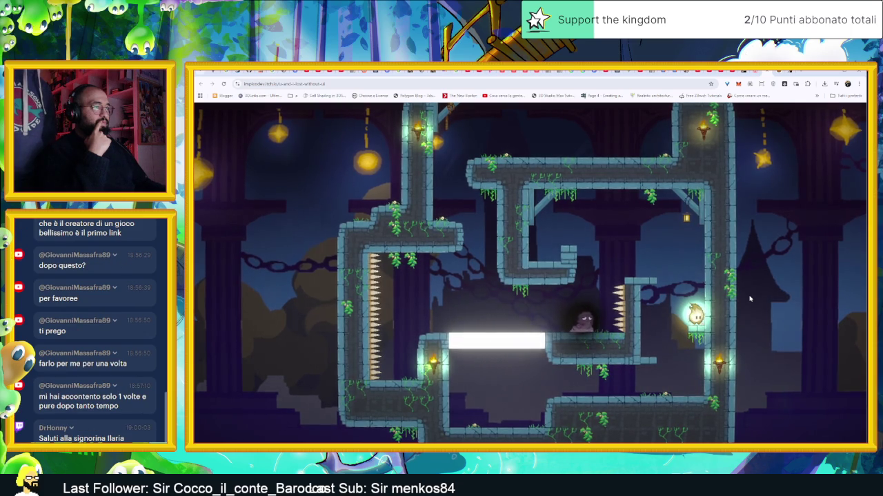
pyautogui.press('Left')
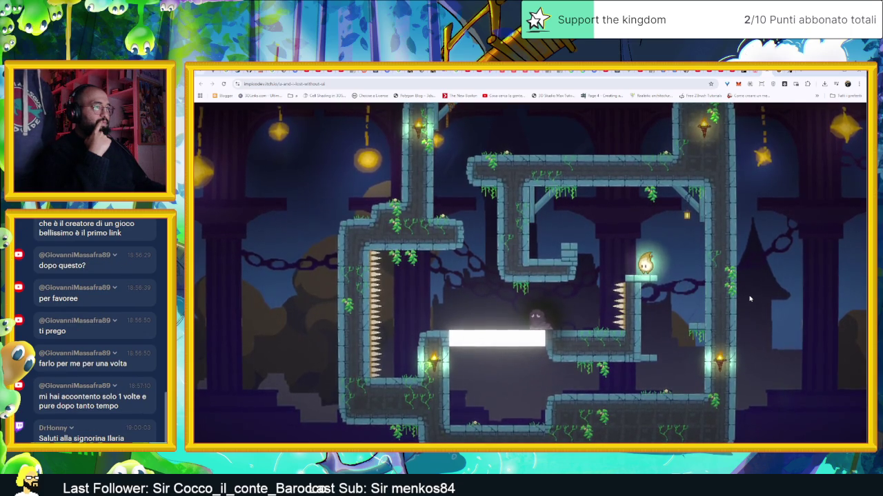
pyautogui.press('Left')
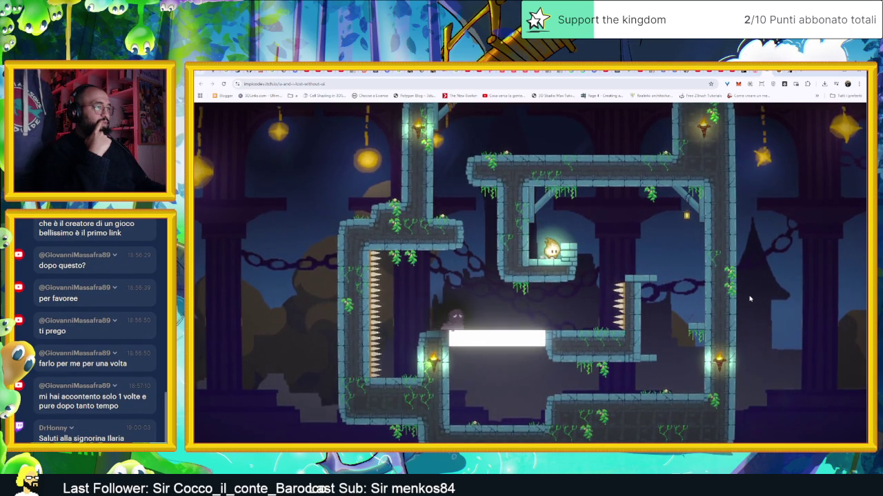
pyautogui.press('Right')
pyautogui.press('Right')
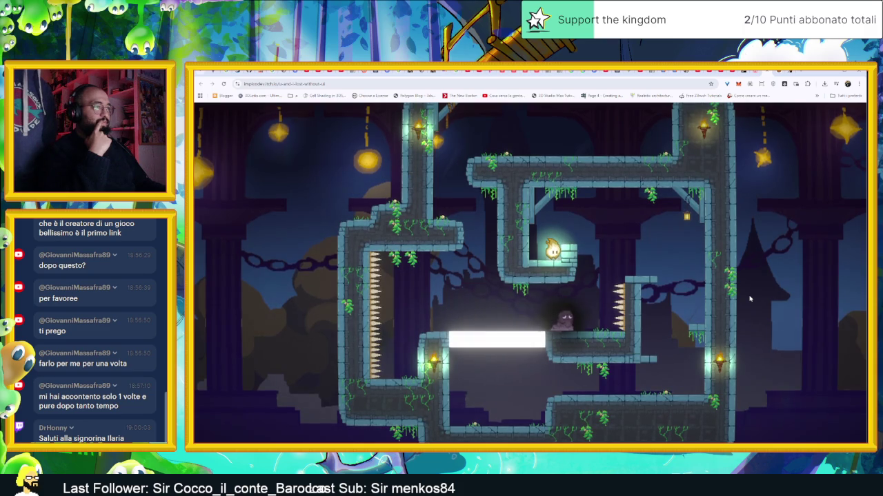
pyautogui.press('Right')
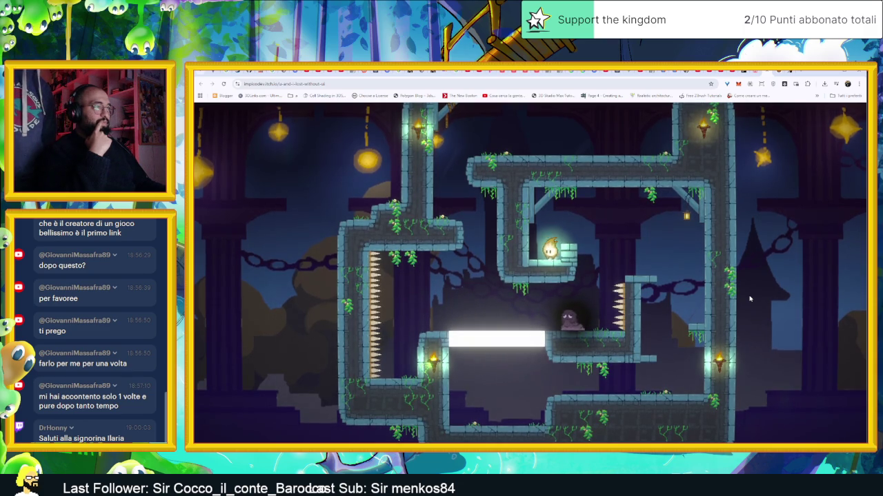
pyautogui.press('Right')
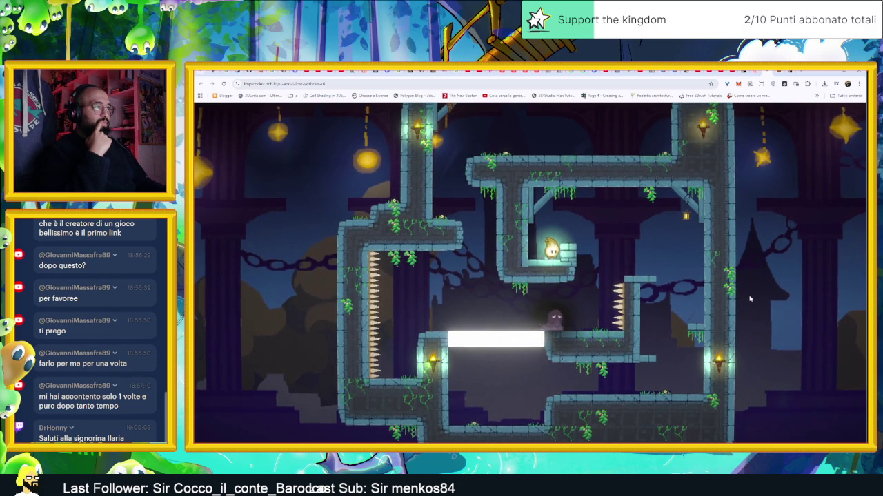
pyautogui.press('Up')
pyautogui.press('Right')
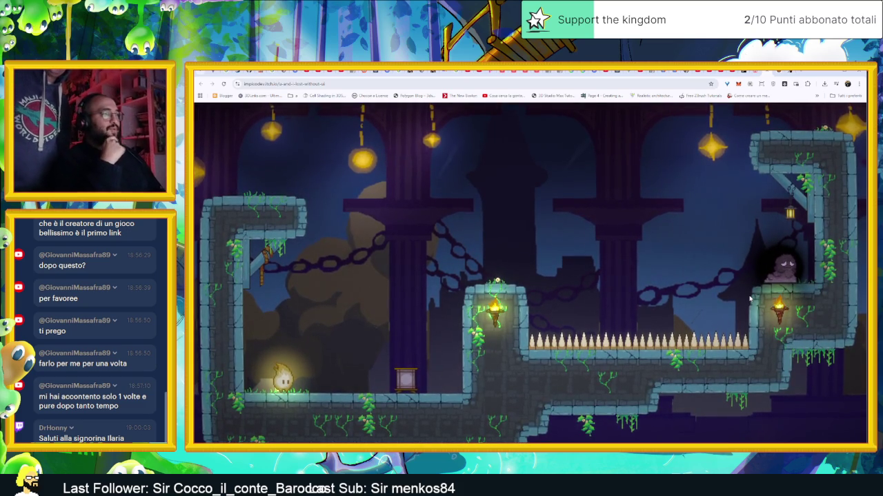
# Step: Move the flame past the crate and jump it around the small pedestal near the spikes
pyautogui.press('Right')
pyautogui.press('Right')
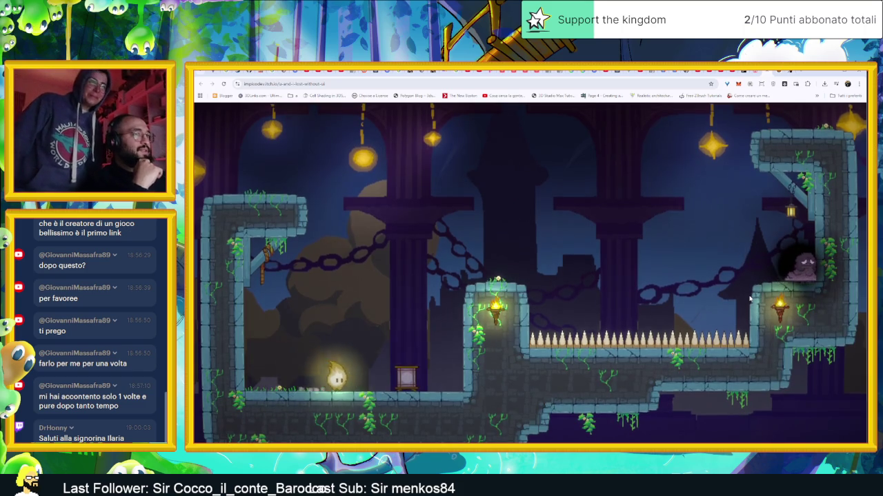
pyautogui.press('Left')
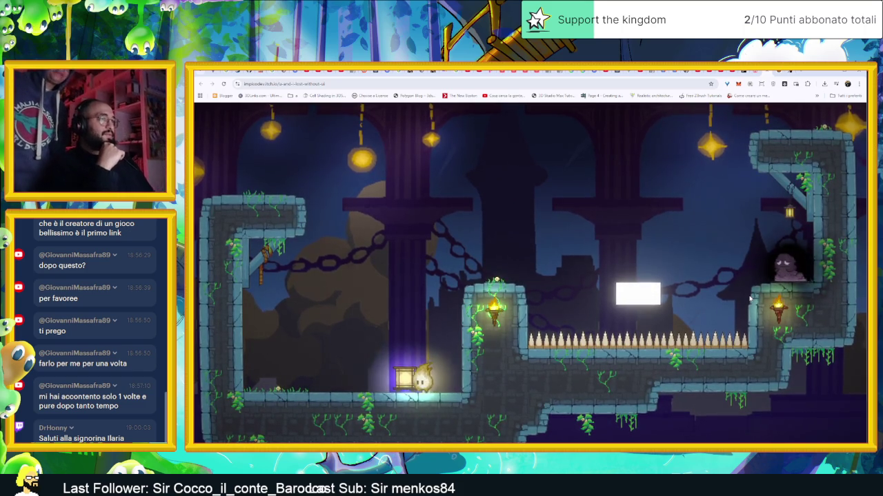
pyautogui.press('Up')
pyautogui.press('Left')
pyautogui.press('Up')
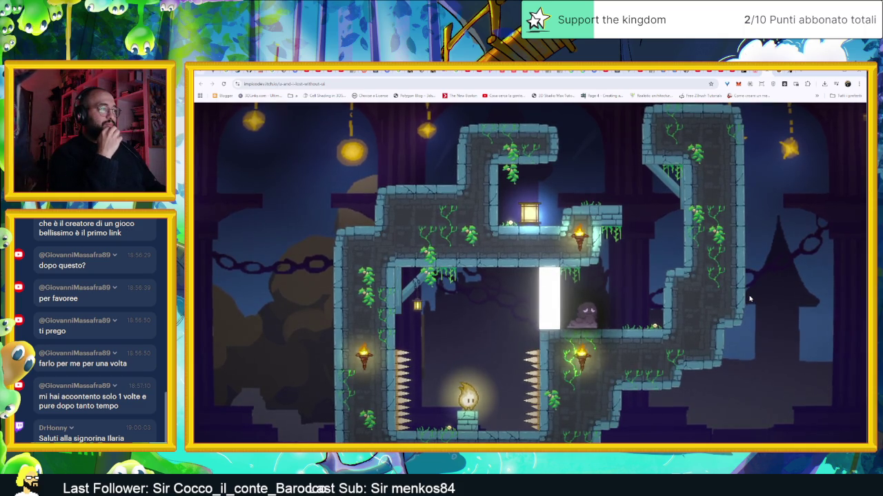
pyautogui.press('Right')
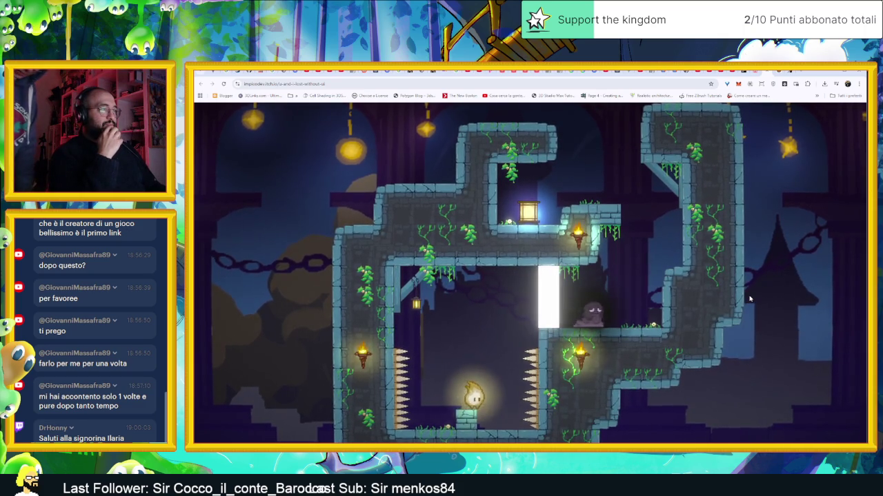
pyautogui.press('Left')
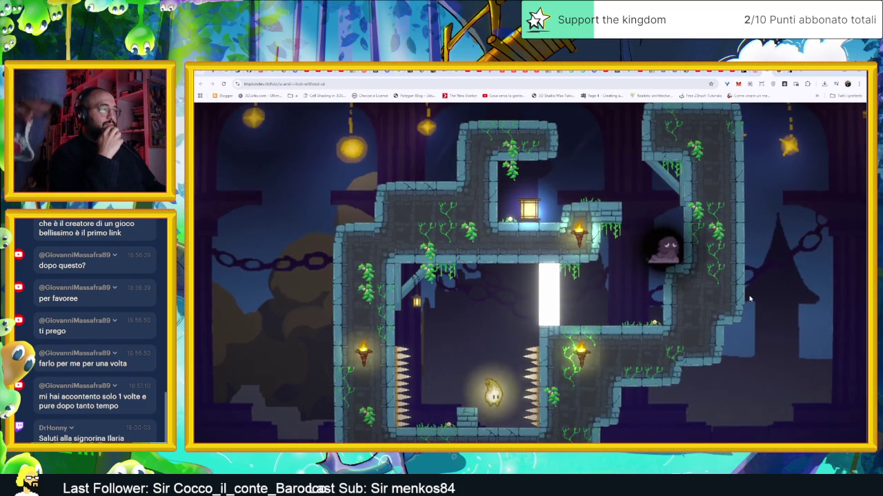
pyautogui.press('space')
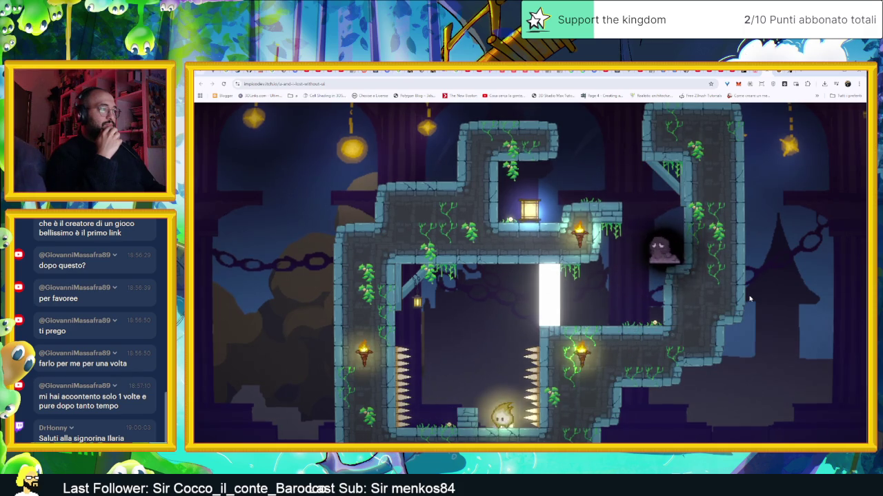
pyautogui.press('space')
pyautogui.press('Left')
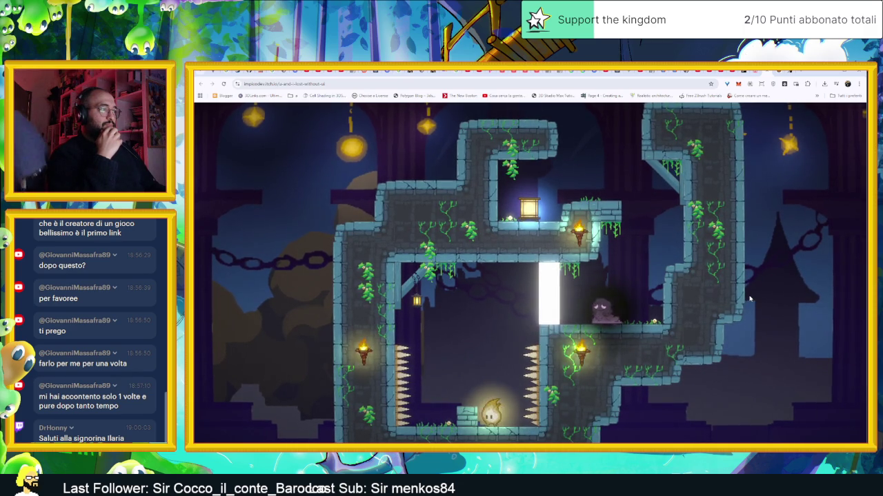
pyautogui.press('Left')
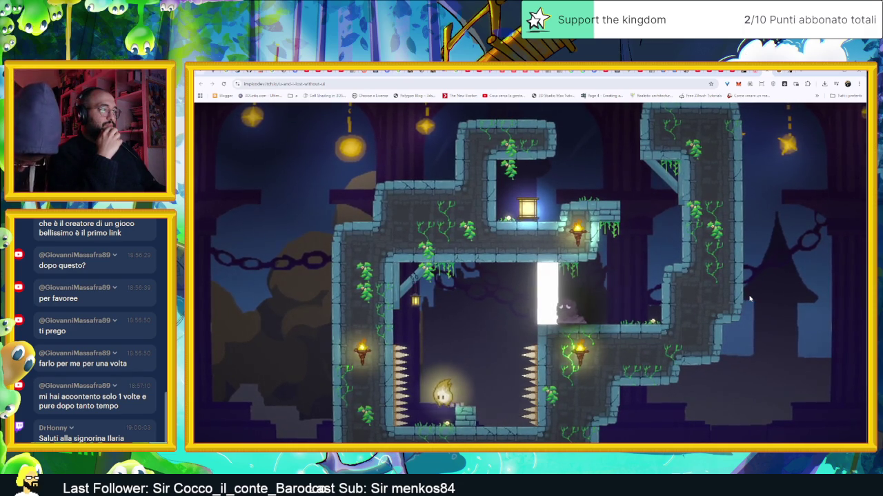
pyautogui.press('space')
pyautogui.press('Right')
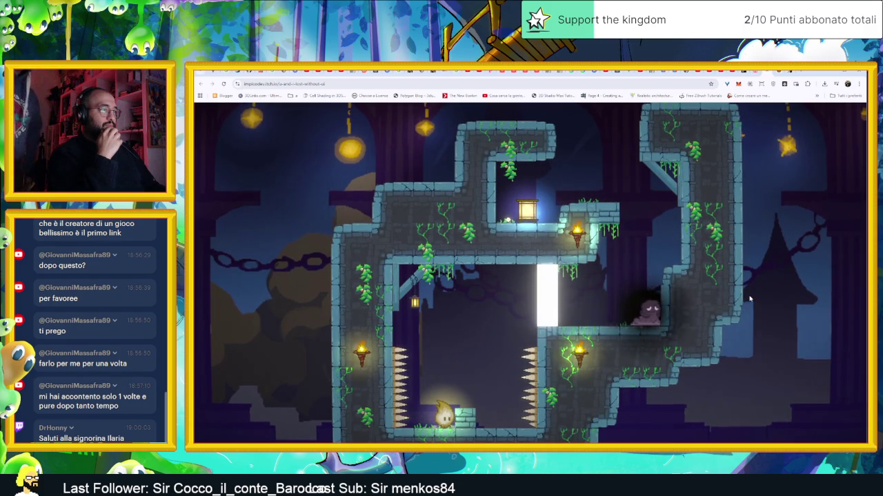
# Step: Hop the flame along the floor and jump onto the small pillar to light the lantern
pyautogui.press('space')
pyautogui.press('Right')
pyautogui.press('Left')
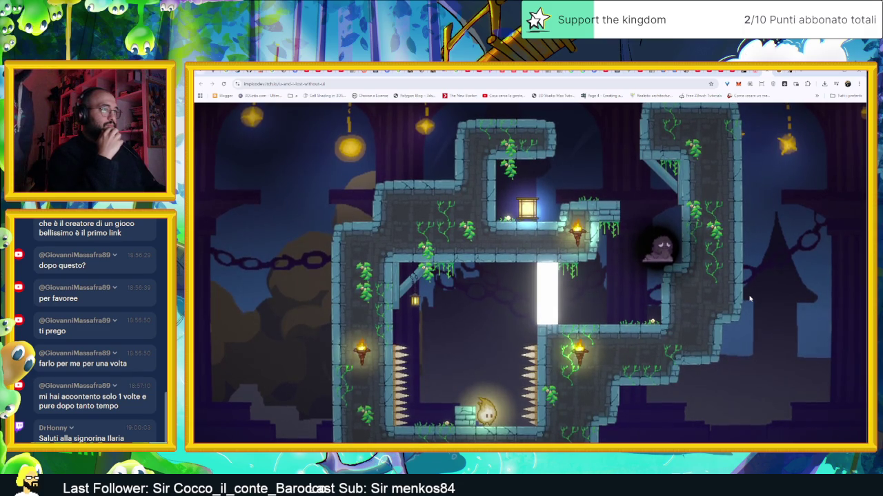
pyautogui.press('space')
pyautogui.press('Left')
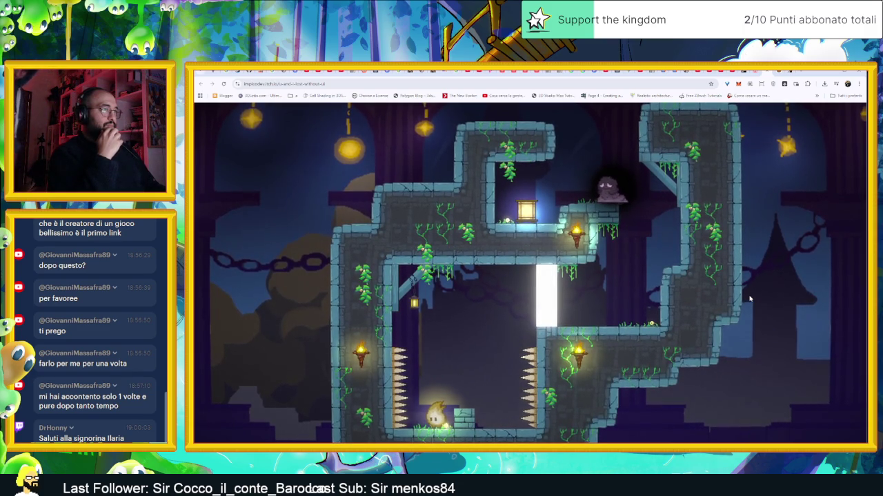
pyautogui.press('Left')
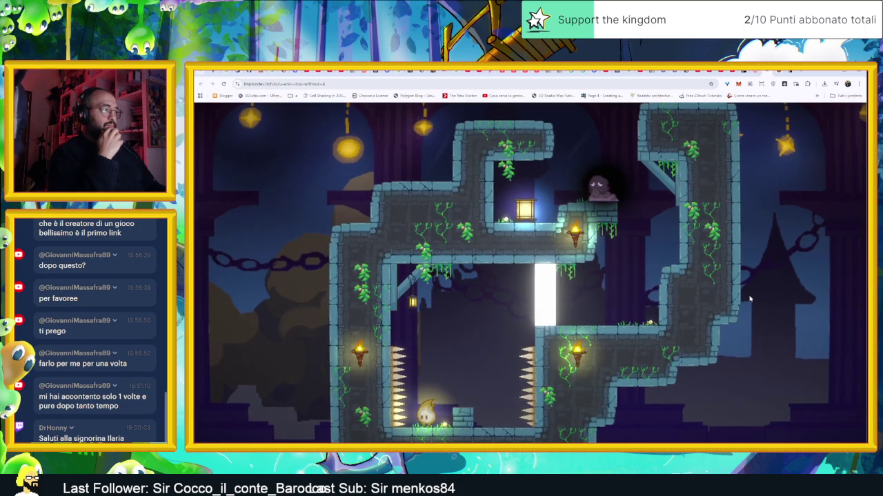
pyautogui.press('Right')
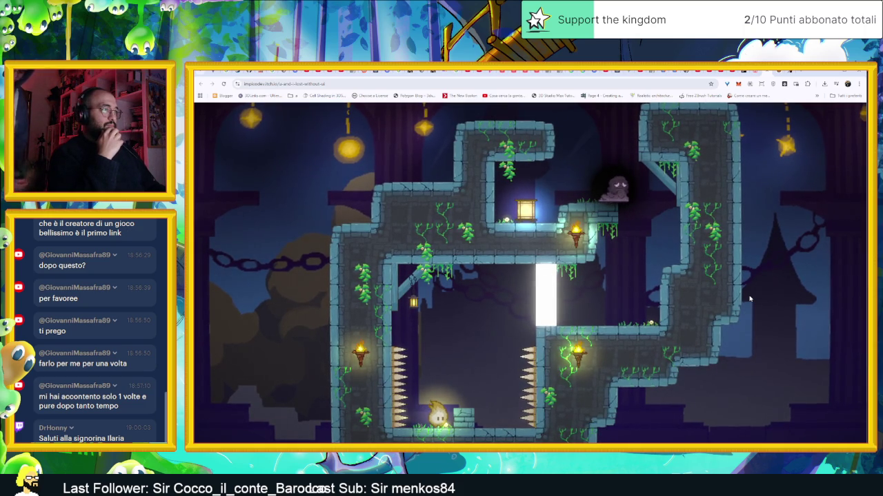
pyautogui.press('space')
pyautogui.press('Right')
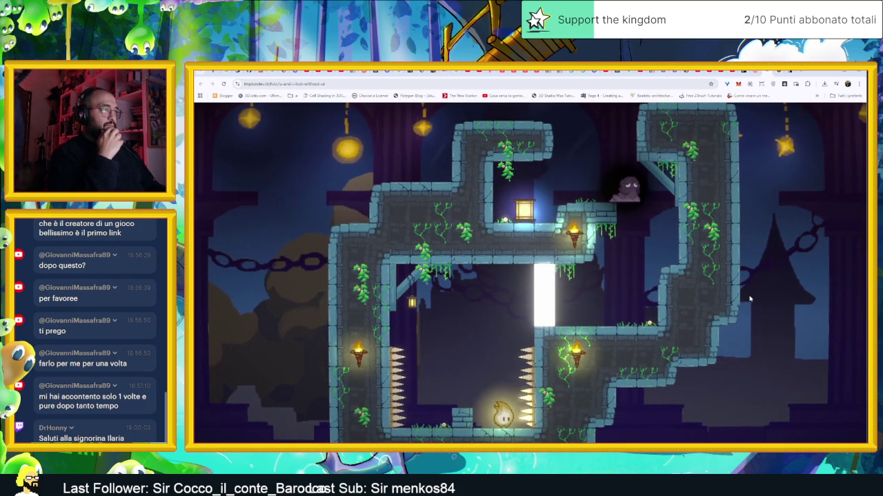
pyautogui.press('Left')
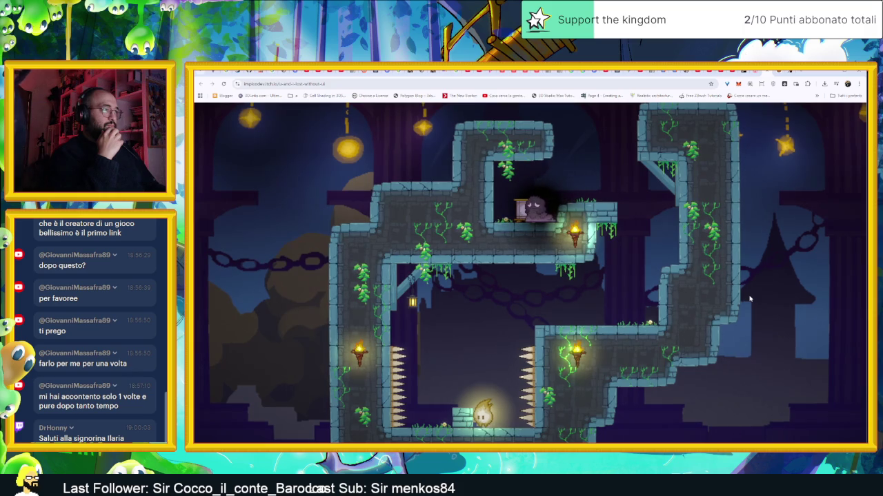
pyautogui.press('Right')
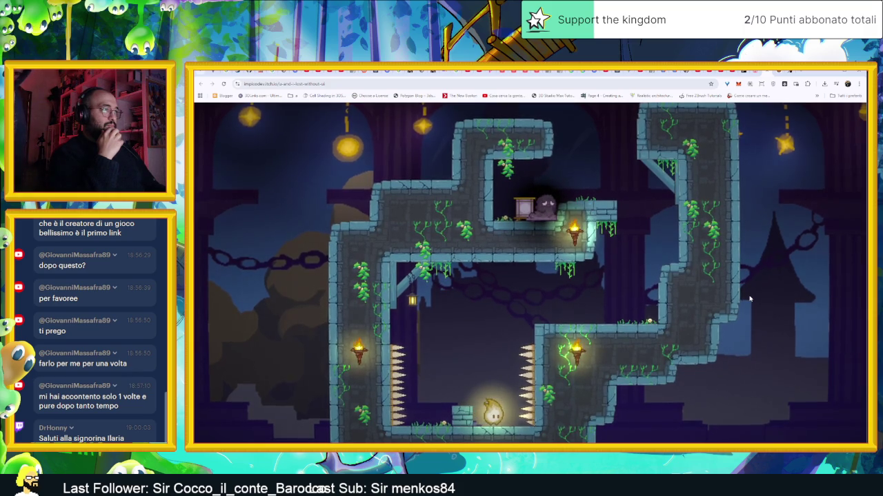
pyautogui.press('Up')
pyautogui.press('Left')
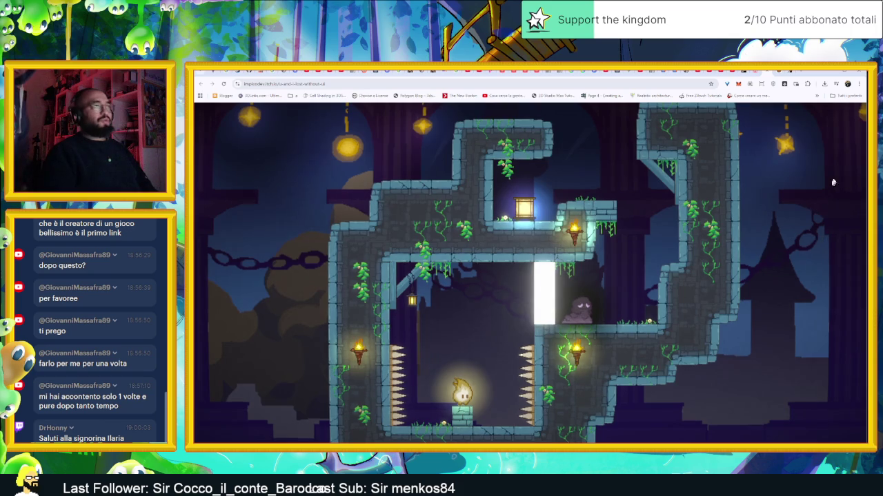
# Step: Switch through the jam results and Pumpkin Flingers tabs to the Arknights: Endfield page
pyautogui.click(764, 75)
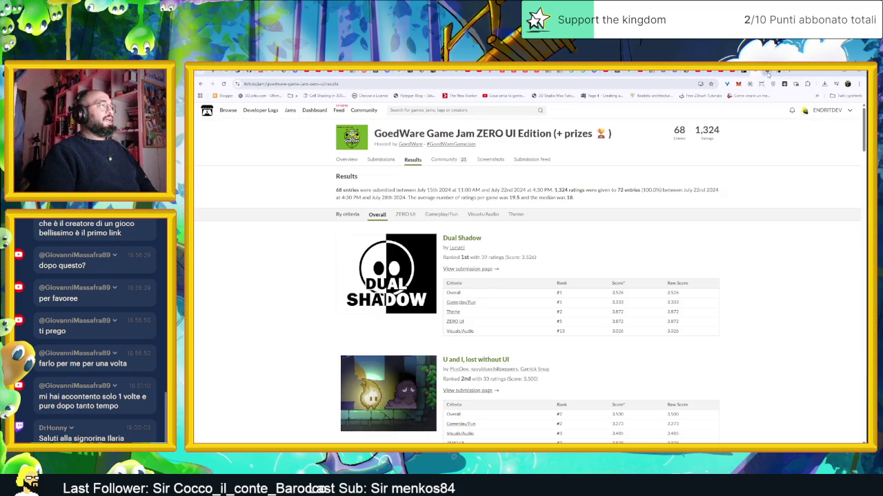
pyautogui.click(767, 74)
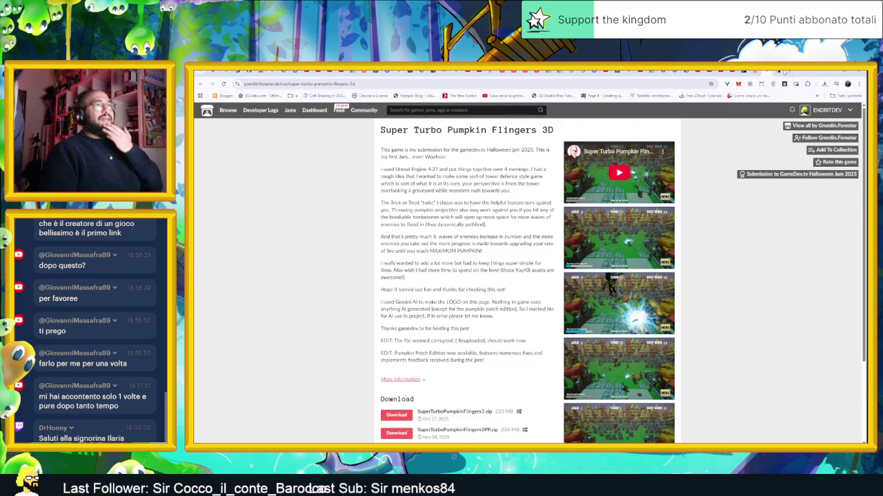
pyautogui.click(781, 73)
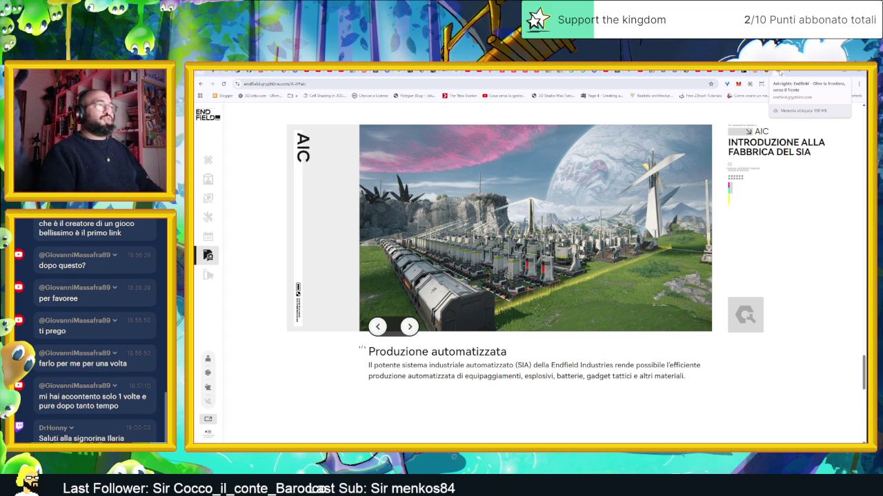
# Step: Scroll the Endfield page down to the Notice section, then minimize the browser
pyautogui.scroll(-10, 629, 268)
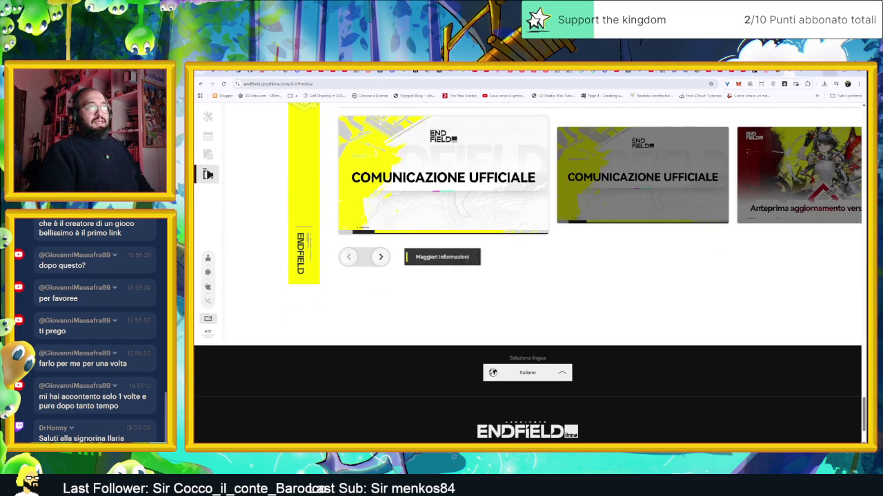
pyautogui.click(829, 74)
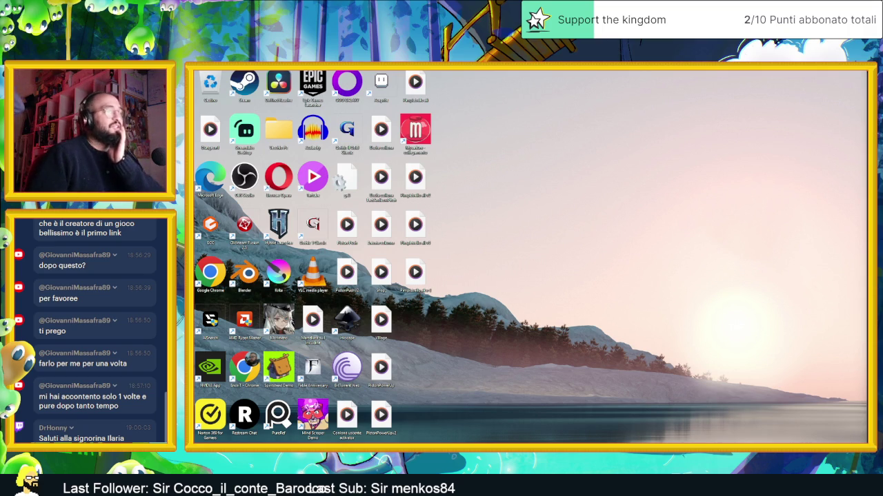
# Step: Alt+Tab to bring the Steam store's spring sale page to the front
pyautogui.hotkey('alt', 'Tab')
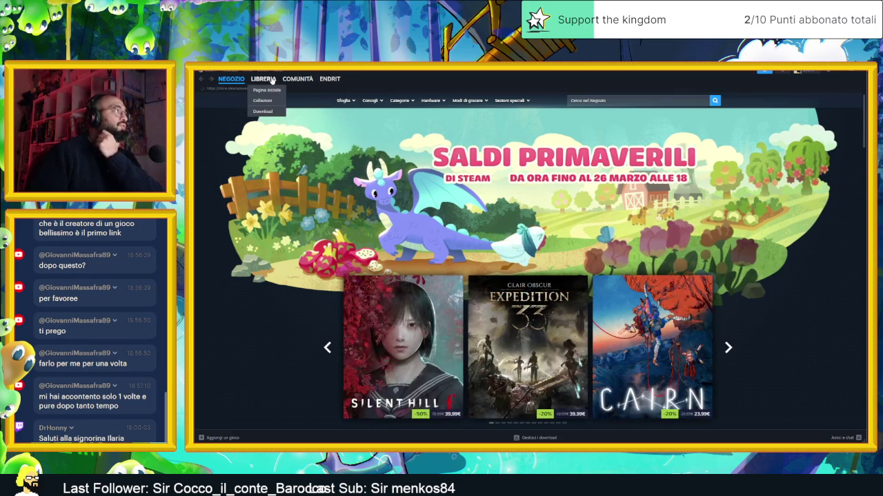
# Step: Open the ToWhere? store page from the Steam wishlist, then switch to the Godot editor
pyautogui.click(264, 79)
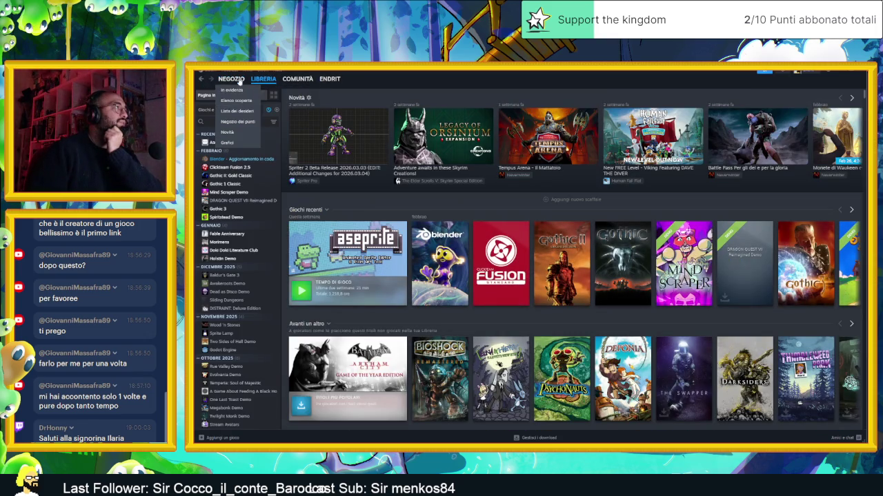
pyautogui.click(248, 113)
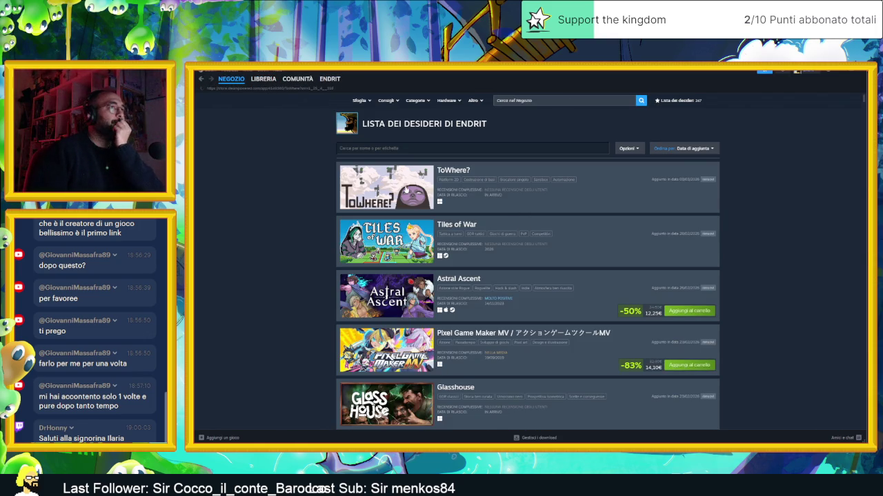
pyautogui.click(422, 189)
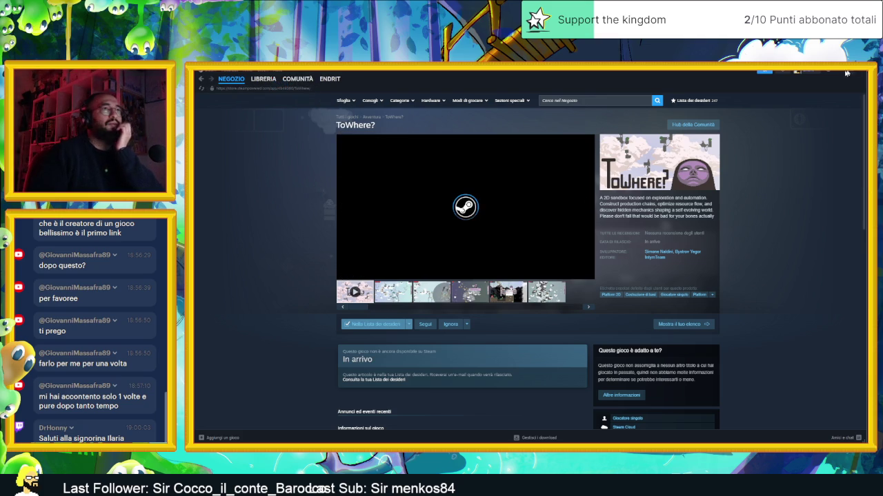
pyautogui.hotkey('alt', 'Tab')
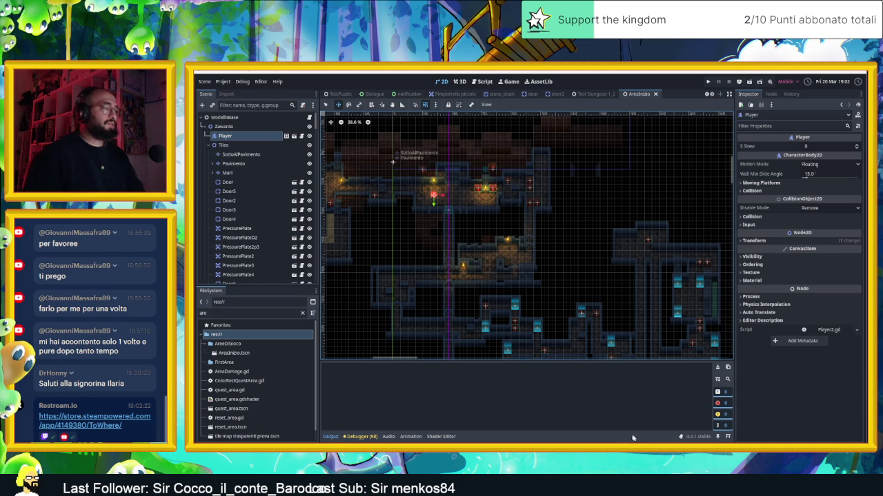
# Step: Switch to Discord, open Yellow Hat Games' game_dev channel, and scroll back through older posts
pyautogui.hotkey('alt', 'Tab')
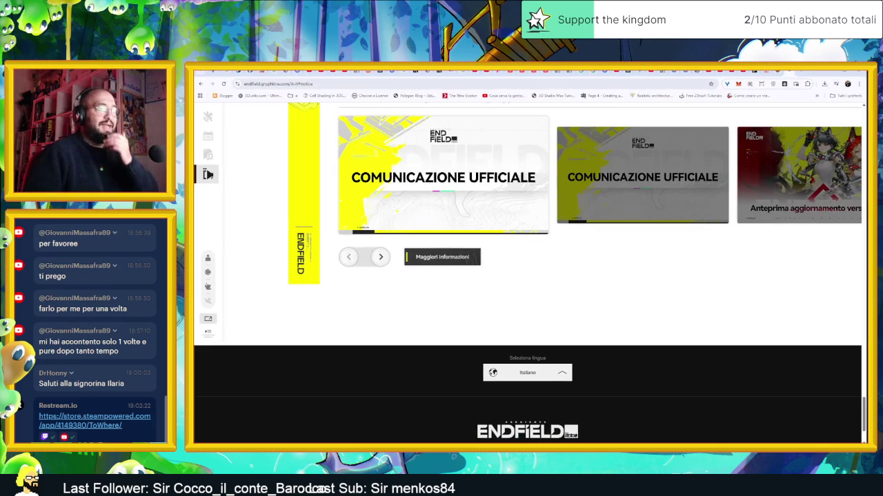
pyautogui.hotkey('alt', 'Tab')
pyautogui.hotkey('alt', 'Tab')
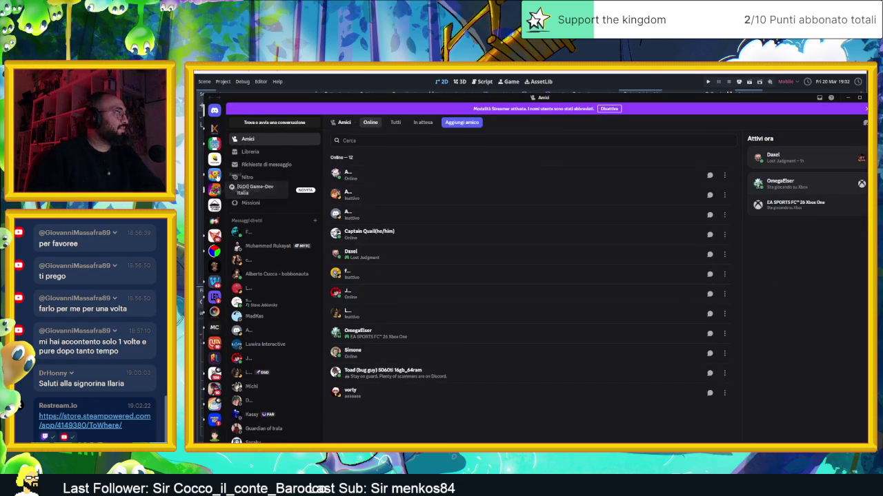
pyautogui.click(214, 159)
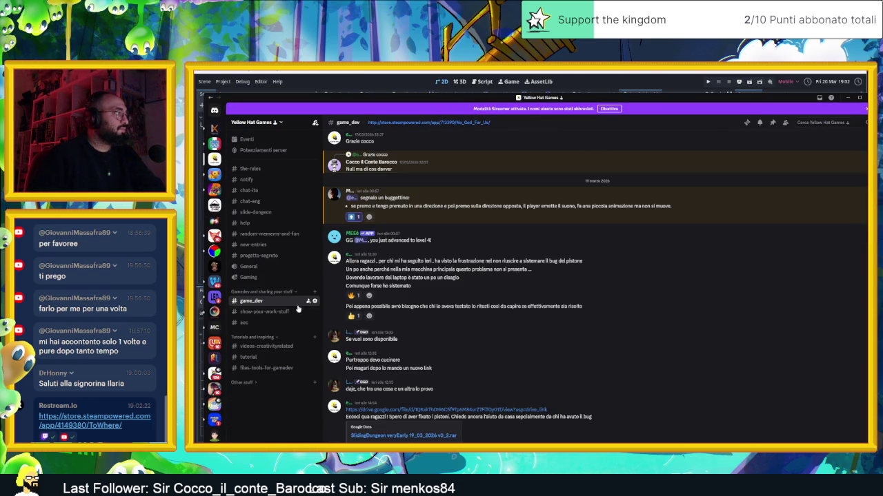
pyautogui.scroll(10, 504, 342)
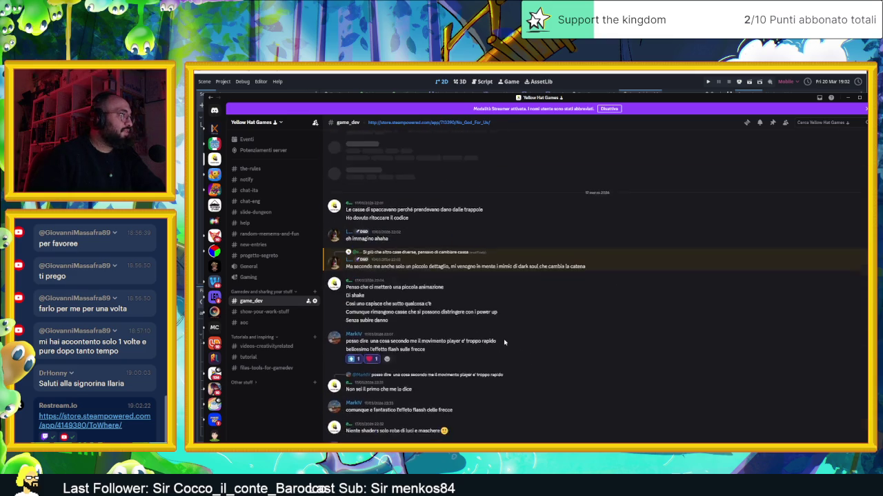
pyautogui.scroll(15, 505, 342)
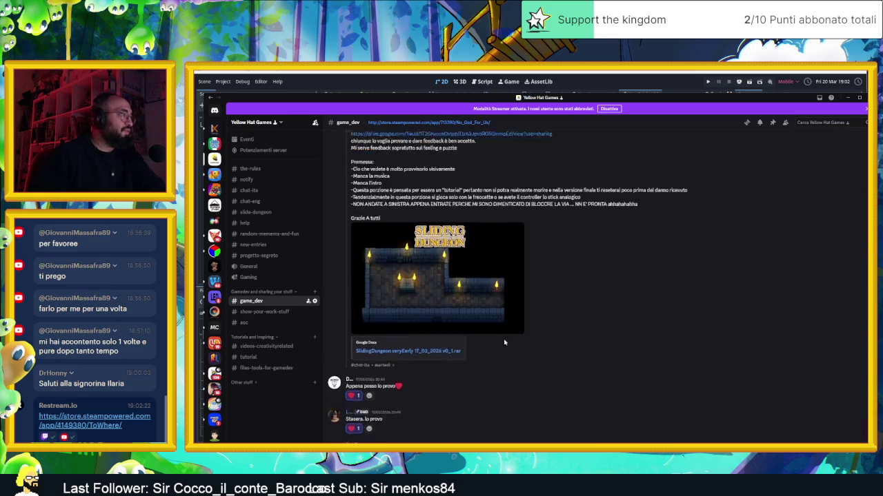
pyautogui.scroll(15, 504, 342)
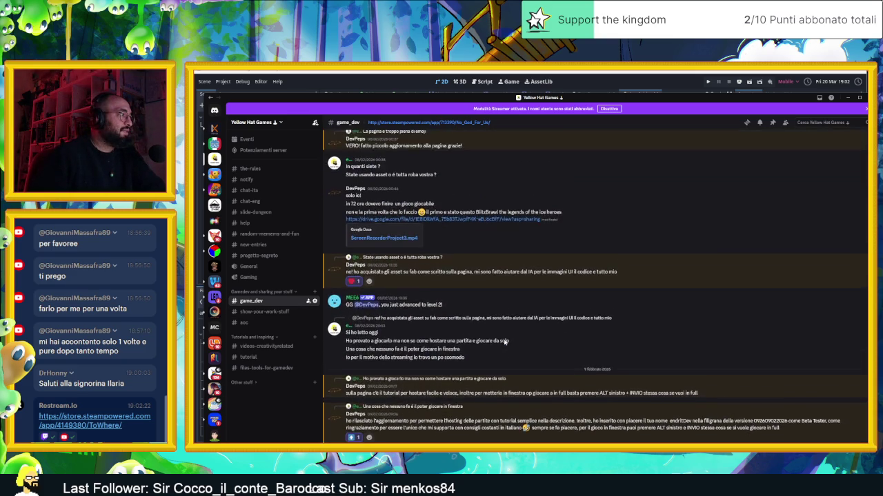
pyautogui.scroll(15, 504, 342)
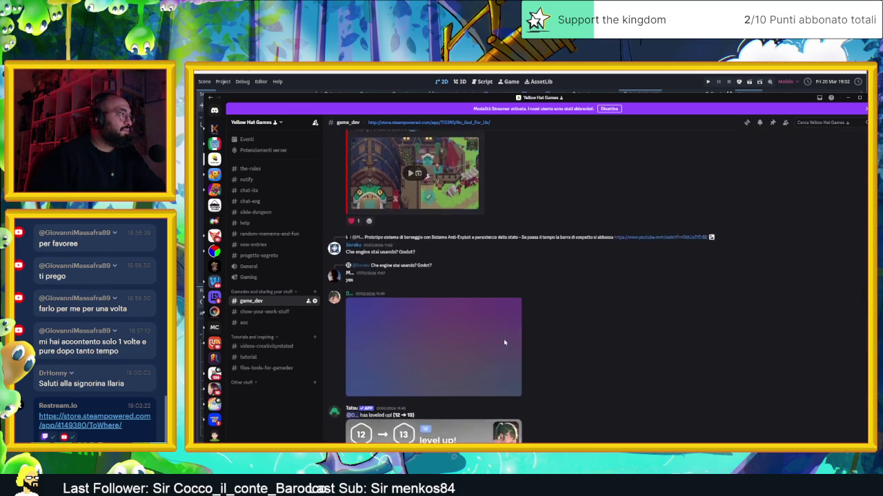
pyautogui.scroll(15, 504, 342)
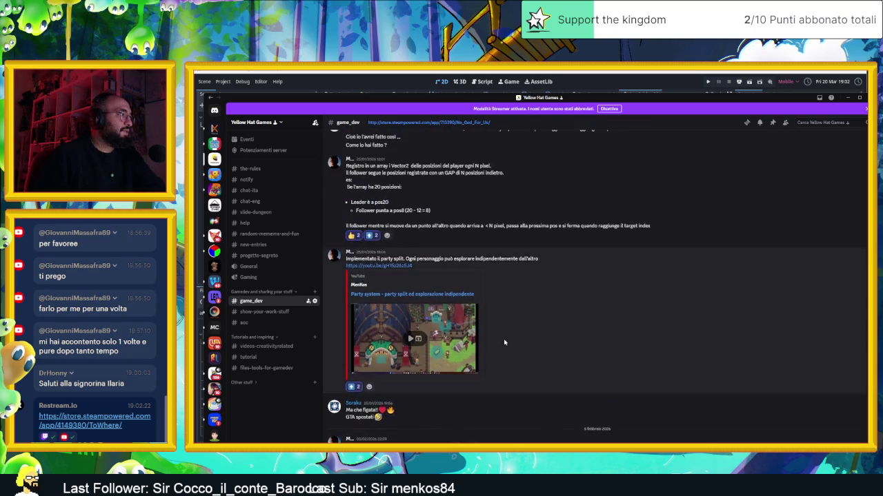
pyautogui.scroll(15, 504, 342)
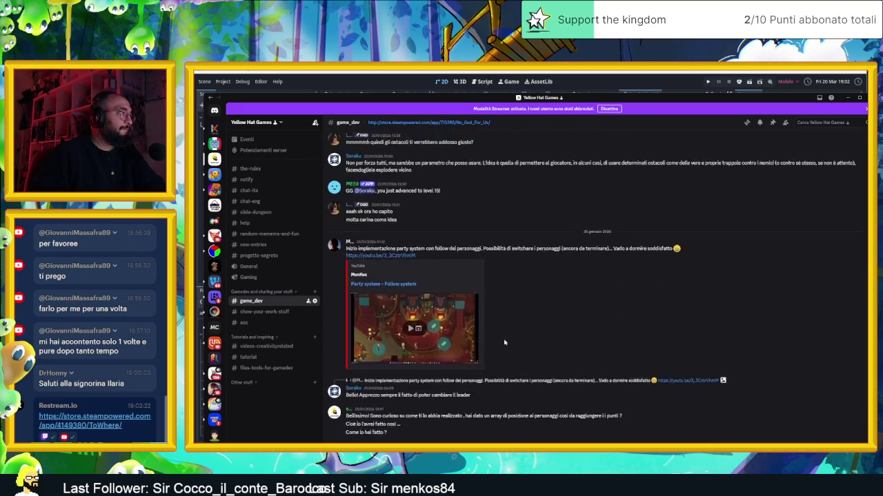
pyautogui.scroll(15, 504, 342)
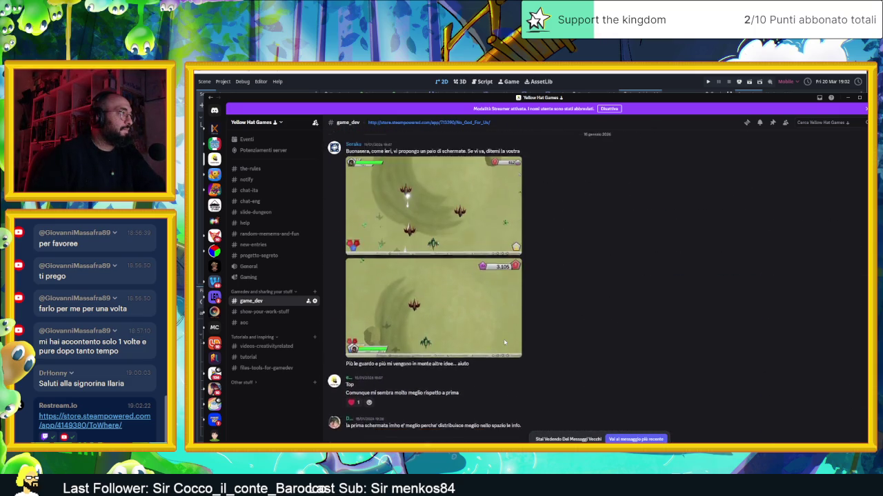
pyautogui.scroll(-15, 504, 342)
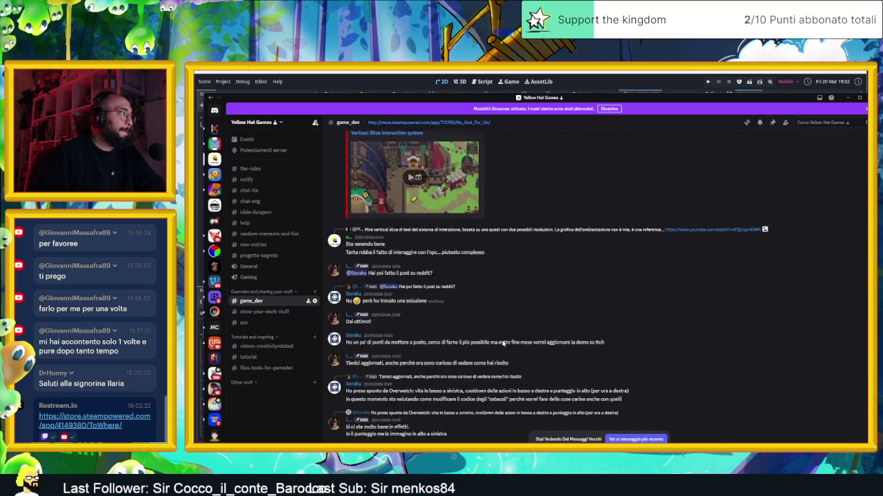
# Step: In #show-your-work-stuff, view and close the ToWhere trailer poster's profile, then minimize Discord
pyautogui.click(258, 312)
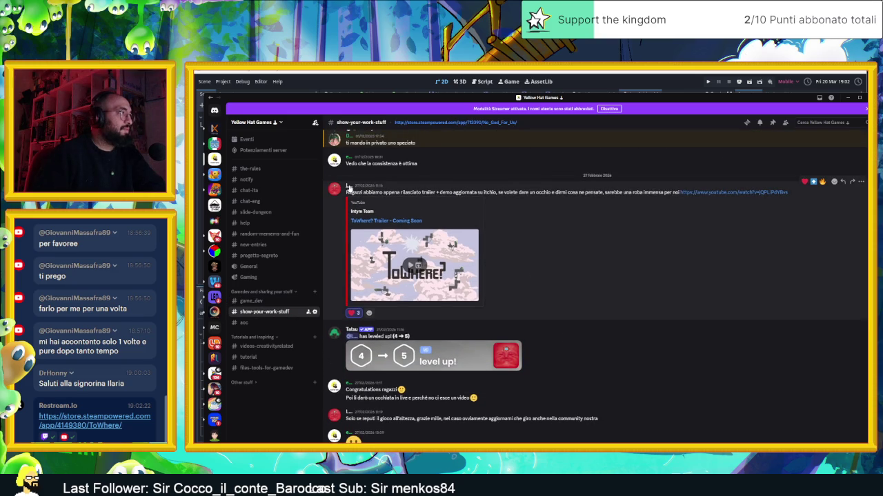
pyautogui.click(349, 188)
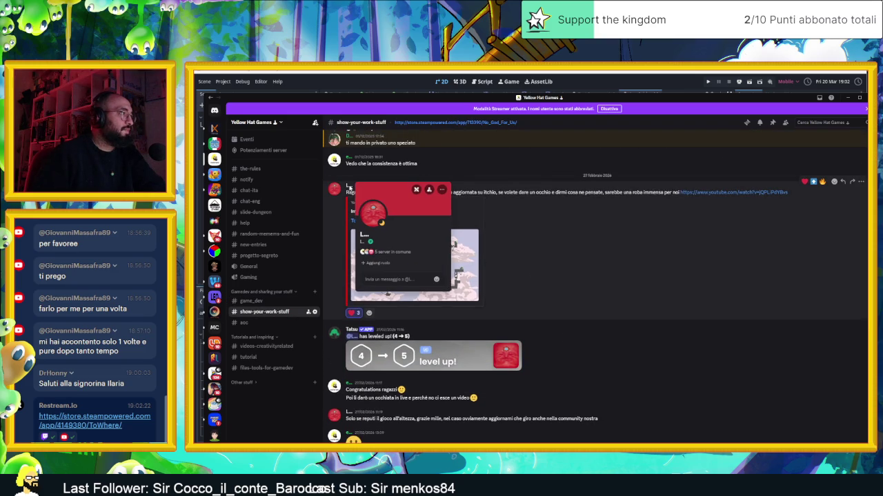
pyautogui.click(501, 134)
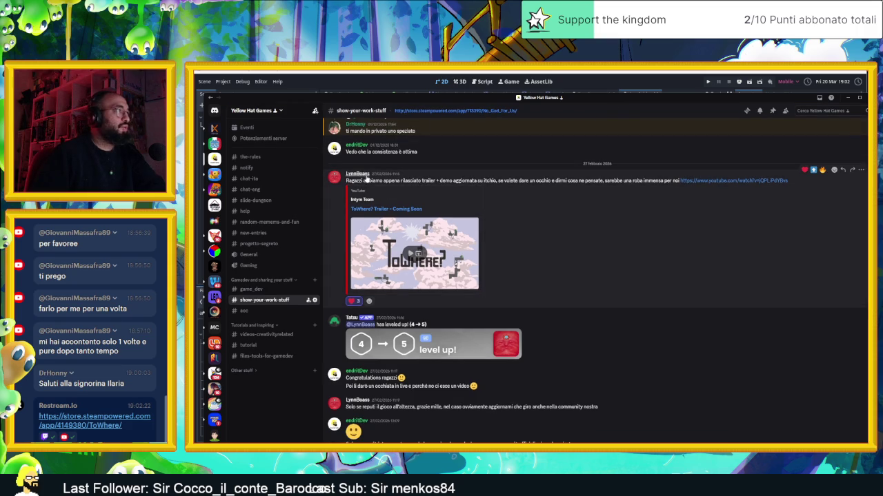
pyautogui.click(364, 177)
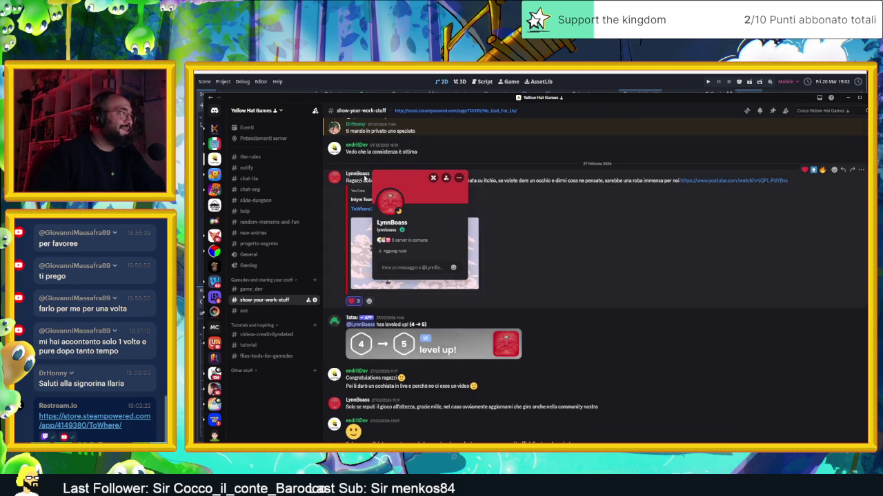
pyautogui.click(651, 189)
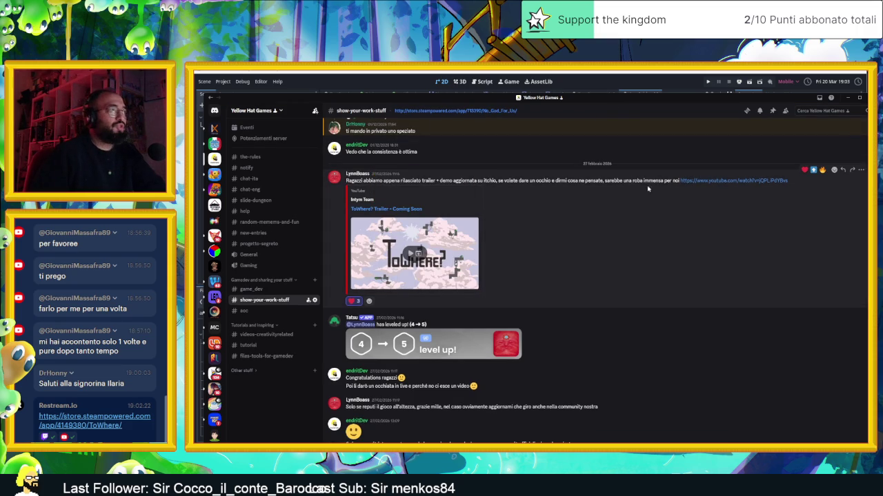
pyautogui.click(848, 97)
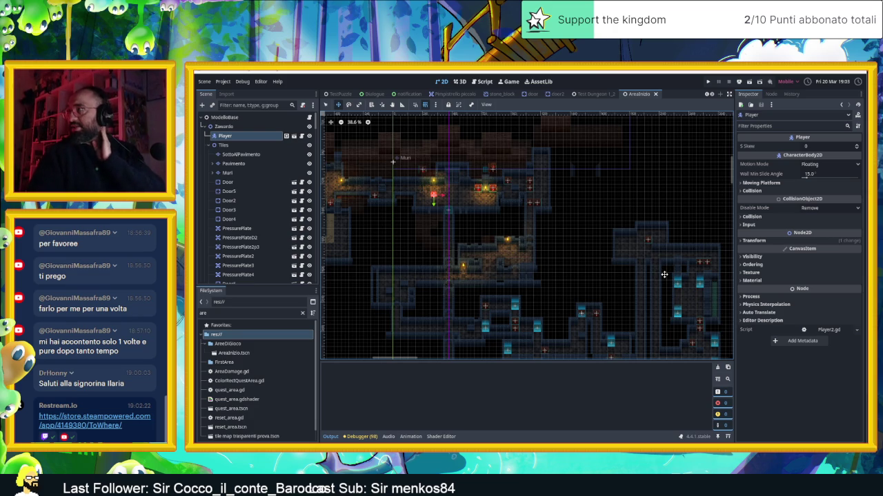
# Step: Switch the 2D canvas to the Select tool, then zoom and pan down to AreaInizio's lower teal-tiled rooms
pyautogui.click(325, 105)
pyautogui.scroll(-2, 600, 268)
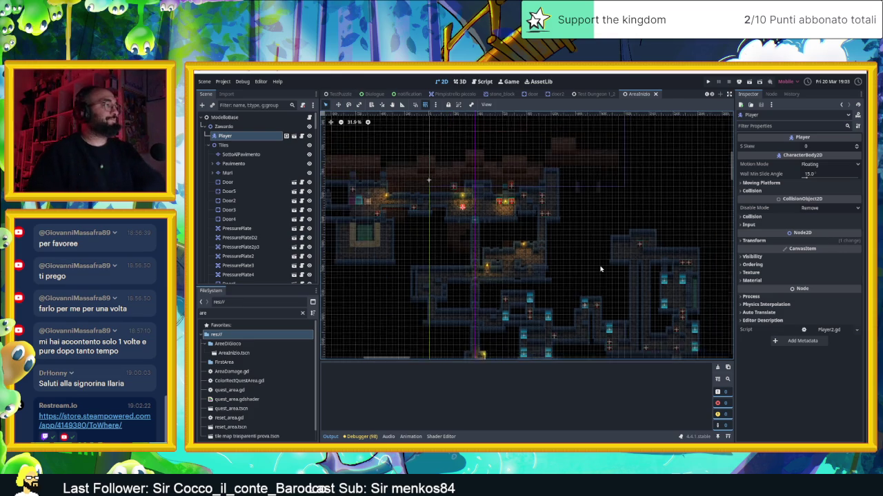
pyautogui.scroll(2, 545, 294)
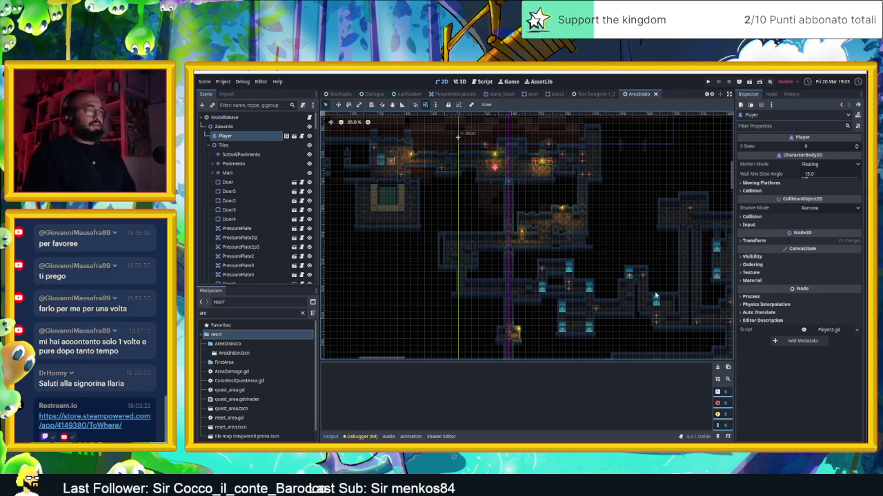
pyautogui.scroll(-2, 655, 296)
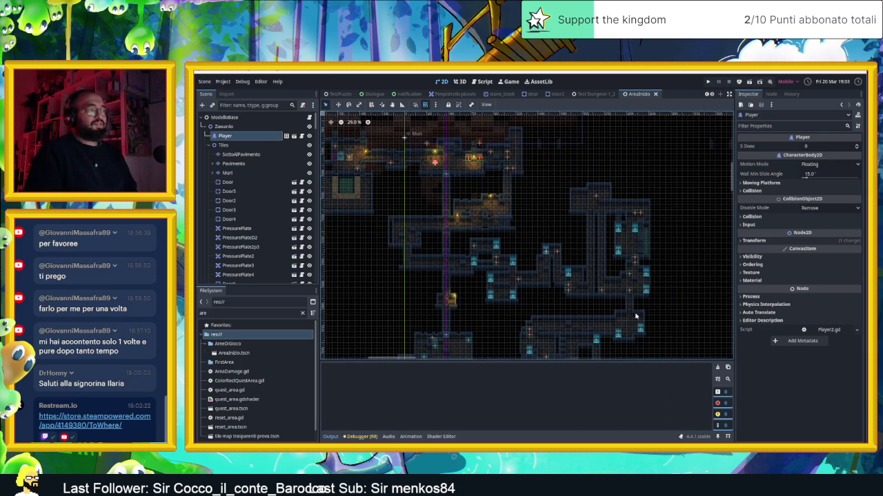
pyautogui.scroll(1, 635, 316)
pyautogui.scroll(1, 625, 283)
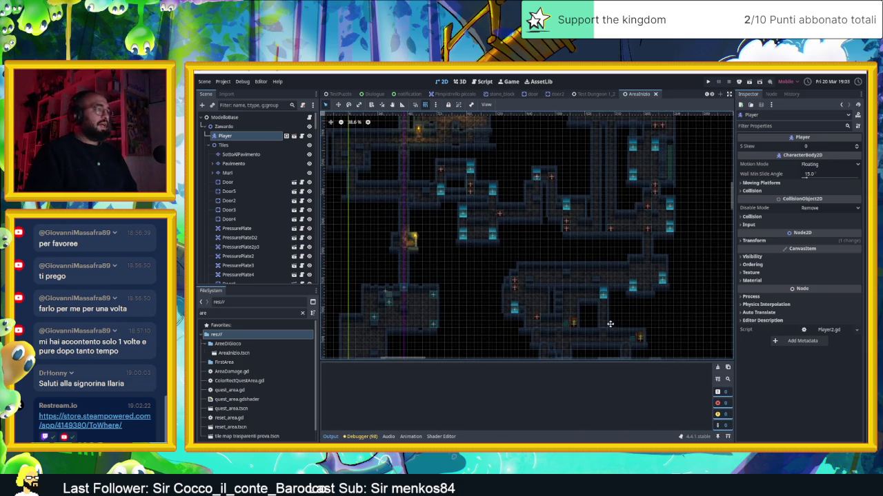
pyautogui.moveTo(609, 324); pyautogui.dragTo(614, 278)
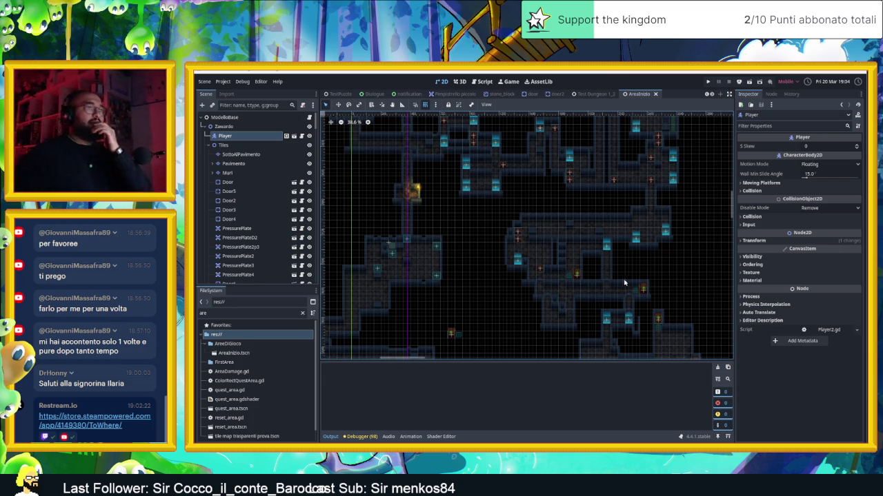
pyautogui.scroll(-5, 504, 244)
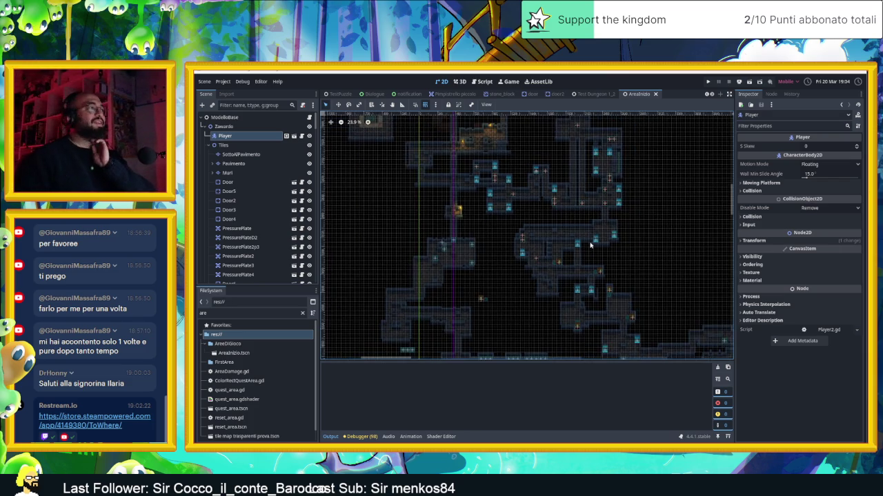
# Step: Pan the dungeon tilemap view toward its right-hand rooms
pyautogui.moveTo(630, 227); pyautogui.dragTo(543, 204)
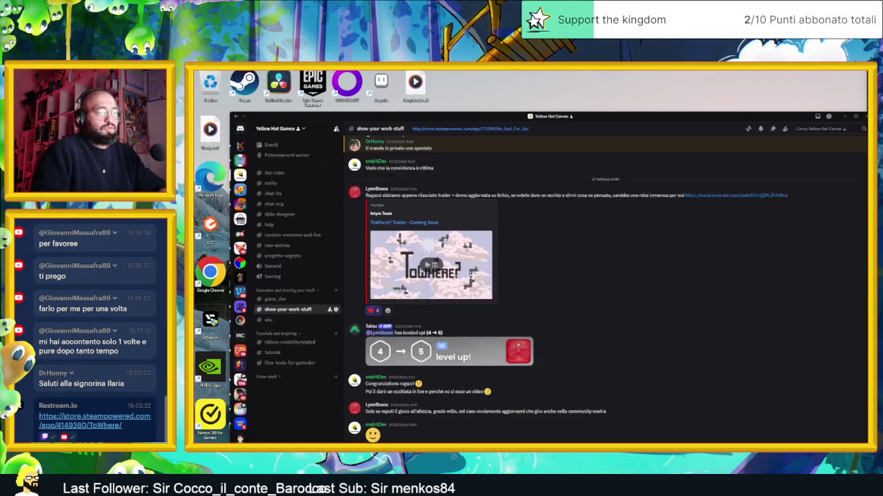
# Step: Scroll #slide-dungeon back to the 9 December panpan village posts and enlarge the town-layout pencil sketch
pyautogui.click(265, 199)
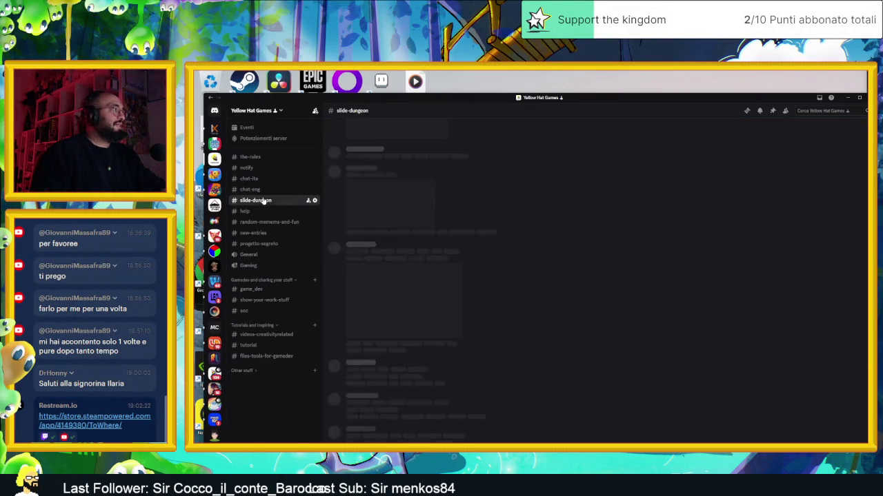
pyautogui.scroll(15, 491, 263)
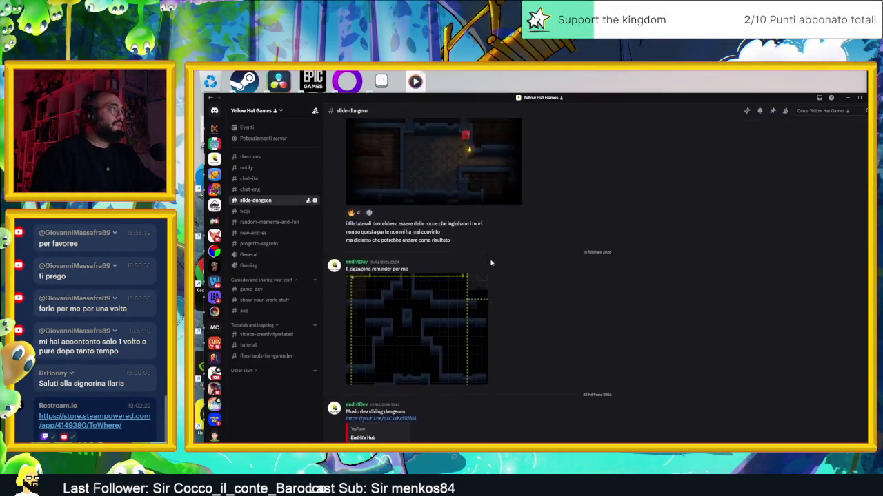
pyautogui.scroll(10, 491, 262)
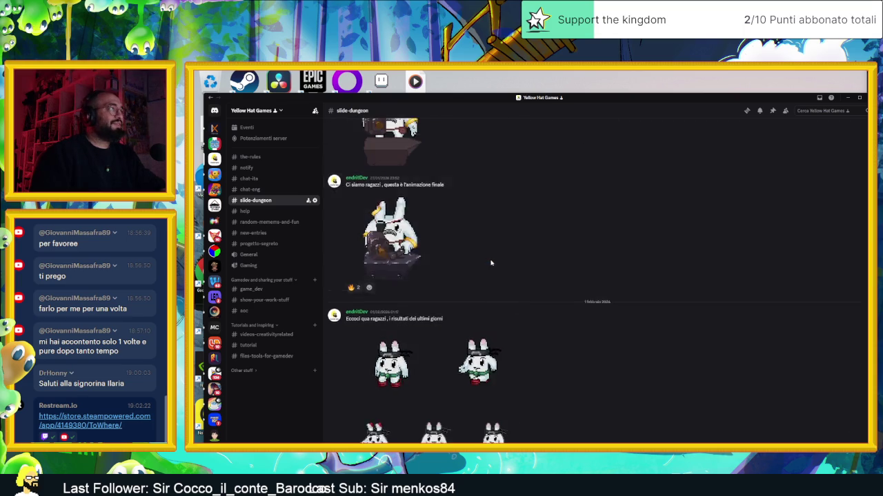
pyautogui.scroll(10, 491, 263)
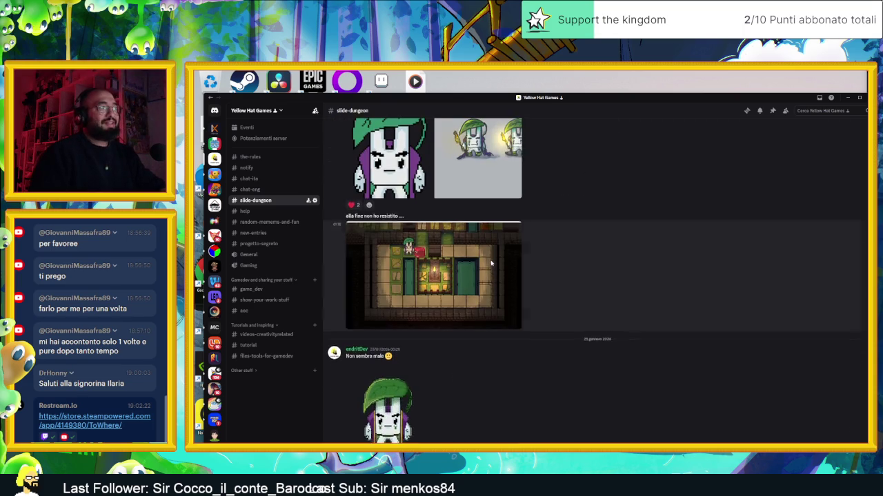
pyautogui.scroll(10, 491, 263)
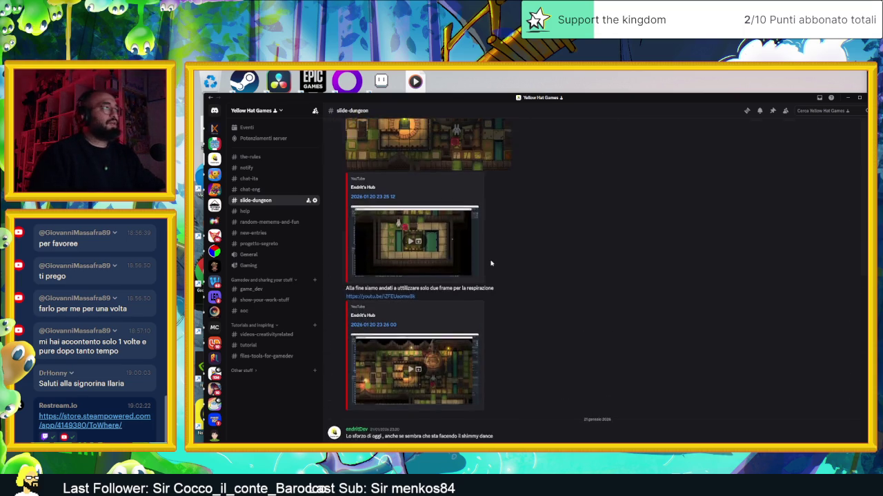
pyautogui.scroll(10, 491, 262)
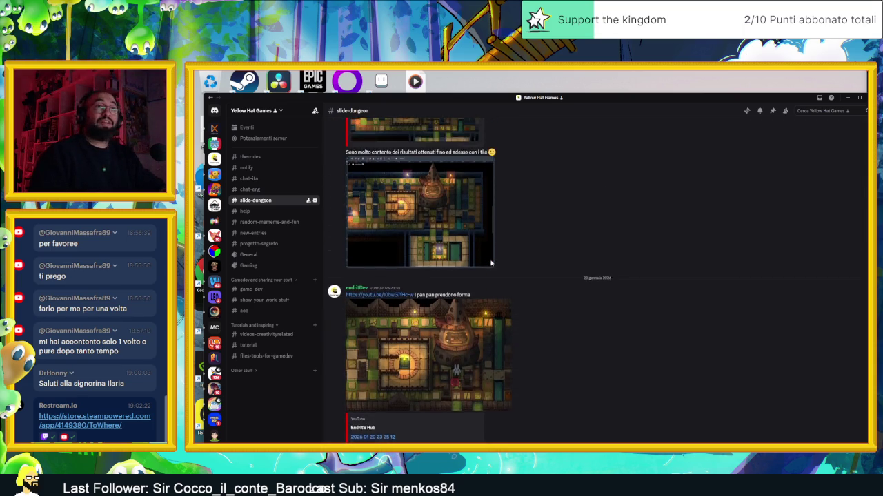
pyautogui.scroll(10, 490, 263)
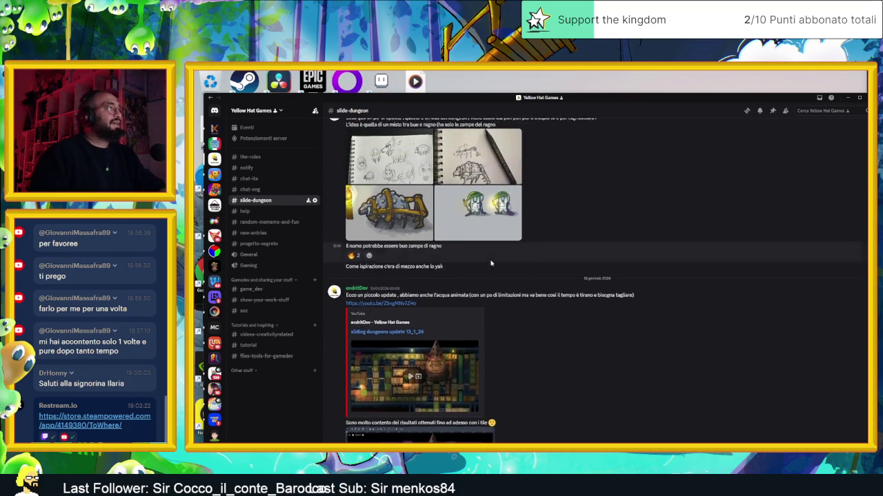
pyautogui.scroll(10, 520, 269)
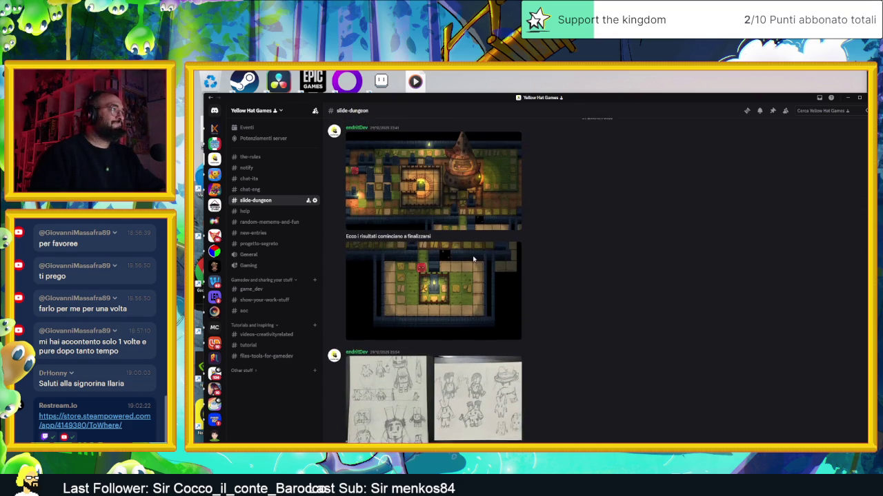
pyautogui.scroll(10, 522, 269)
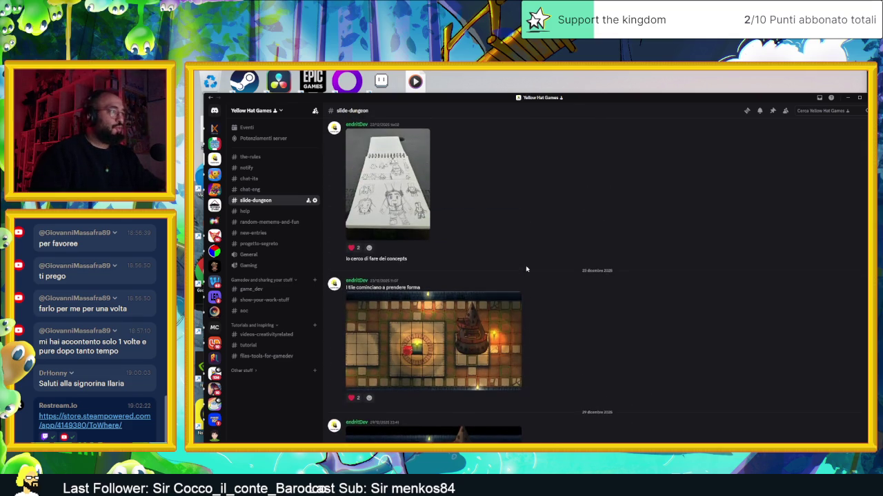
pyautogui.scroll(10, 527, 269)
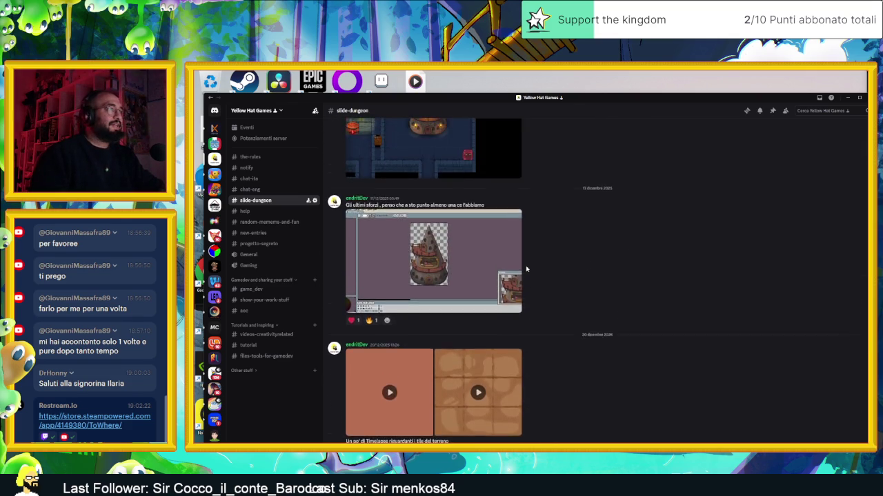
pyautogui.scroll(10, 526, 269)
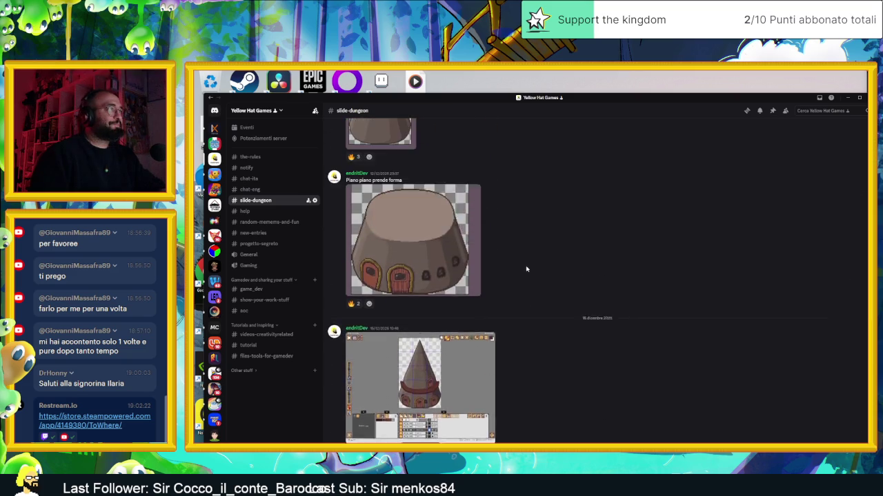
pyautogui.scroll(5, 526, 269)
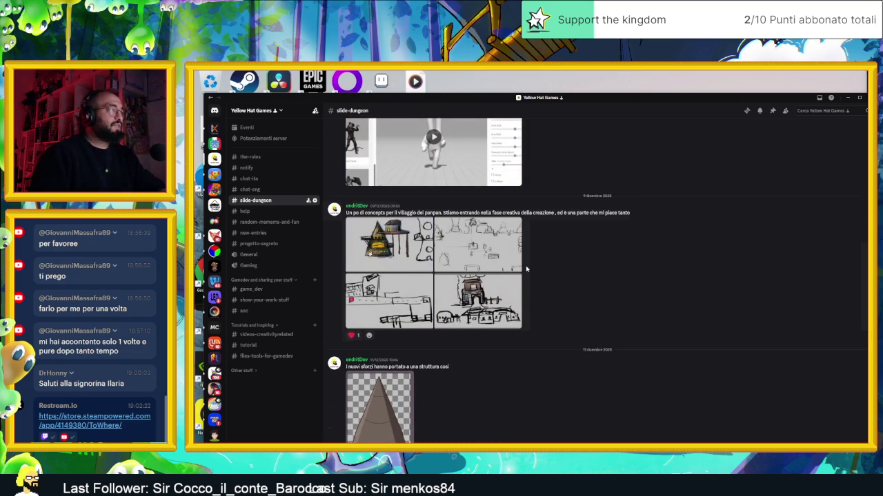
pyautogui.click(464, 260)
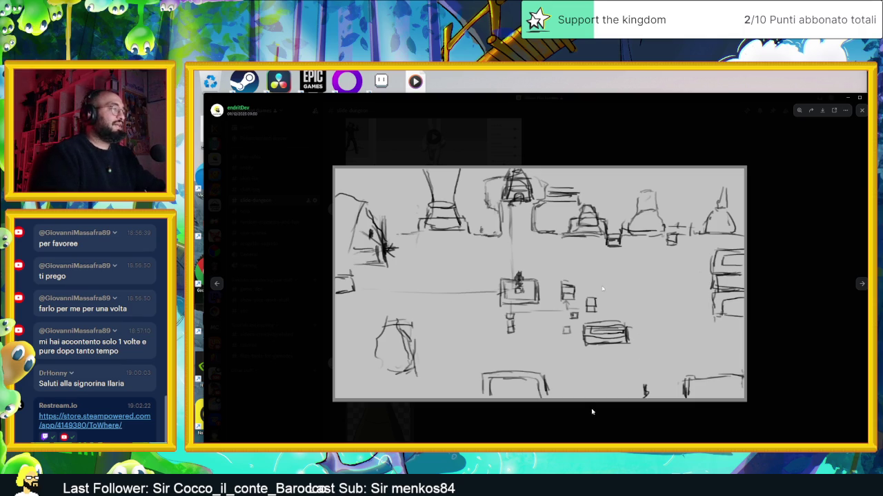
pyautogui.click(600, 429)
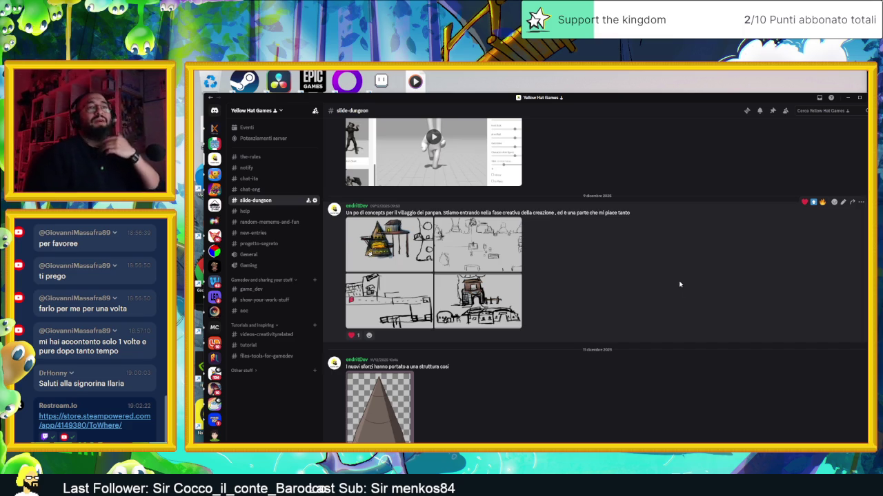
# Step: Minimize Discord and return to the Godot editor showing the AreaInizio scene
pyautogui.click(846, 98)
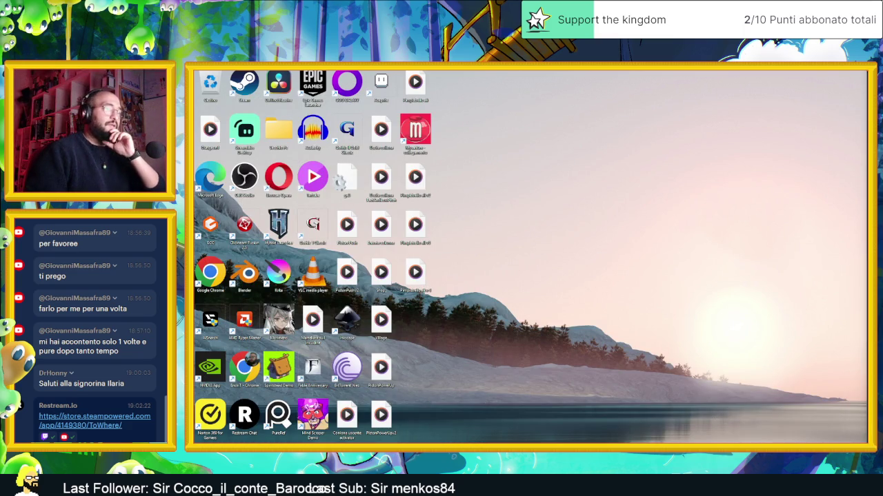
pyautogui.hotkey('alt', 'Tab')
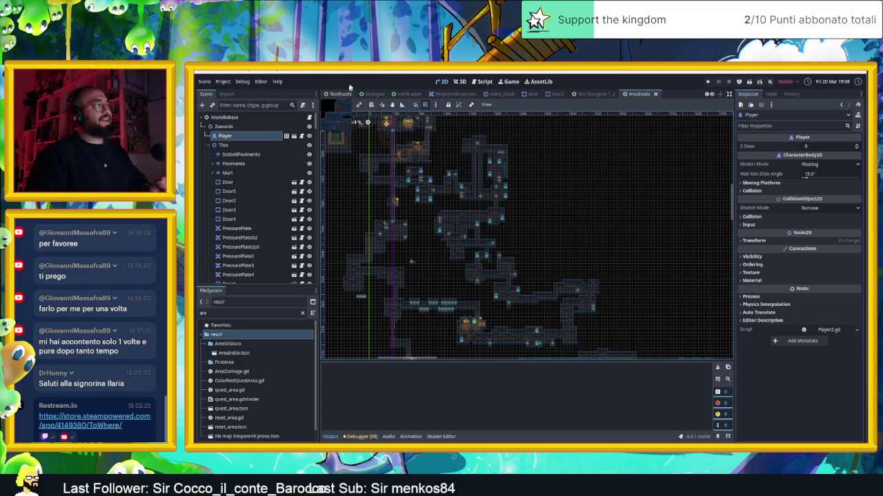
# Step: Zoom in and out over the AreaInizio dungeon tilemap to adjust the view scale
pyautogui.scroll(-1, 496, 240)
pyautogui.scroll(1, 497, 240)
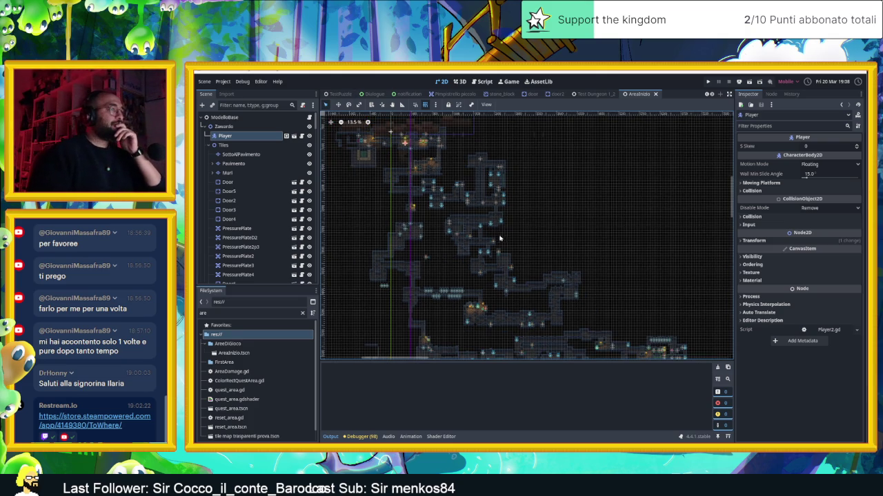
pyautogui.scroll(3, 569, 241)
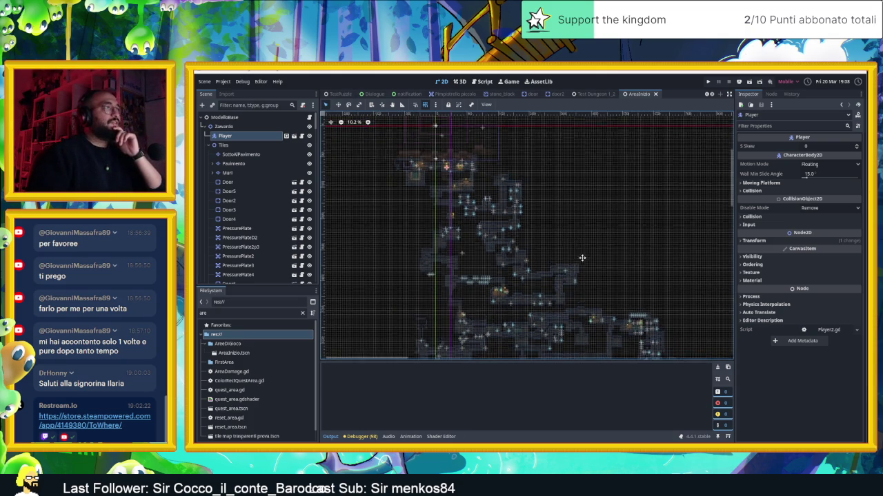
pyautogui.scroll(-3, 579, 220)
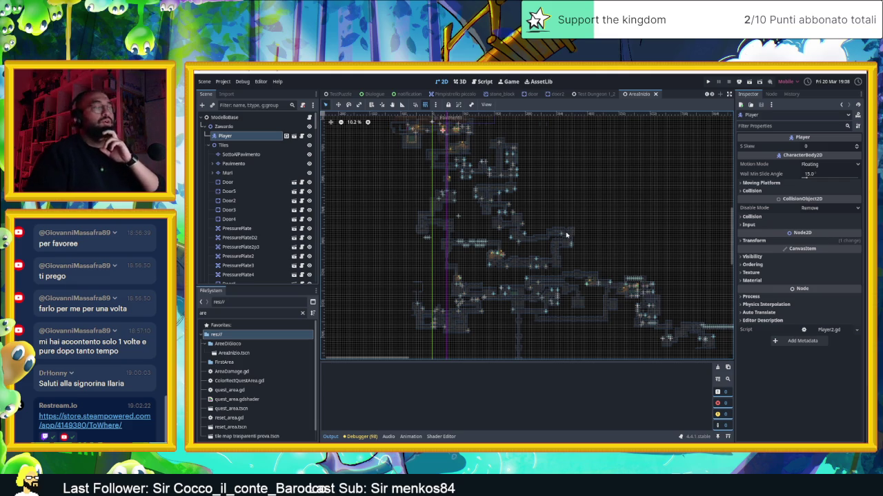
pyautogui.scroll(6, 566, 235)
pyautogui.scroll(3, 566, 235)
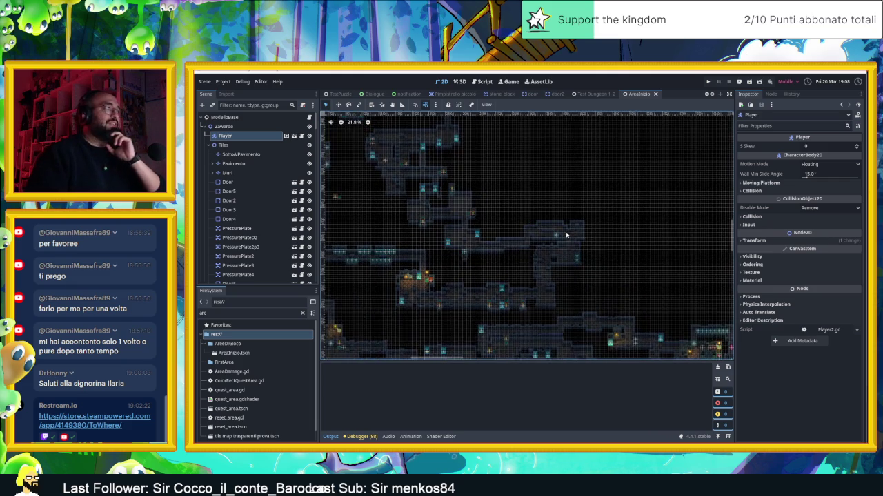
pyautogui.hscroll(-5, 580, 259)
pyautogui.scroll(5, 577, 240)
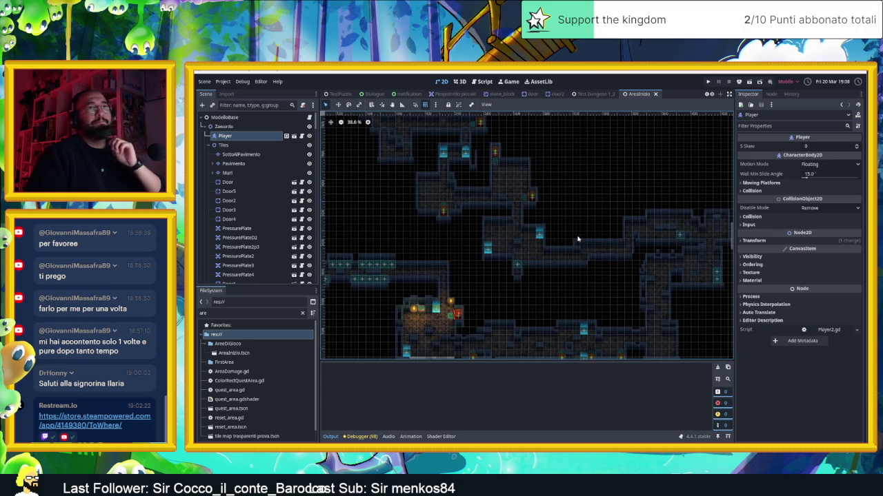
pyautogui.scroll(2, 577, 240)
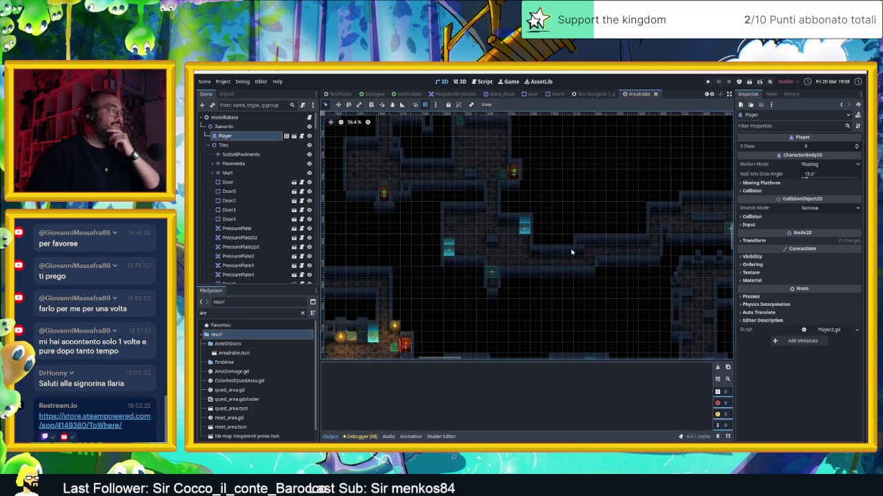
pyautogui.scroll(2, 578, 254)
pyautogui.scroll(1, 579, 254)
pyautogui.hscroll(-1, 579, 253)
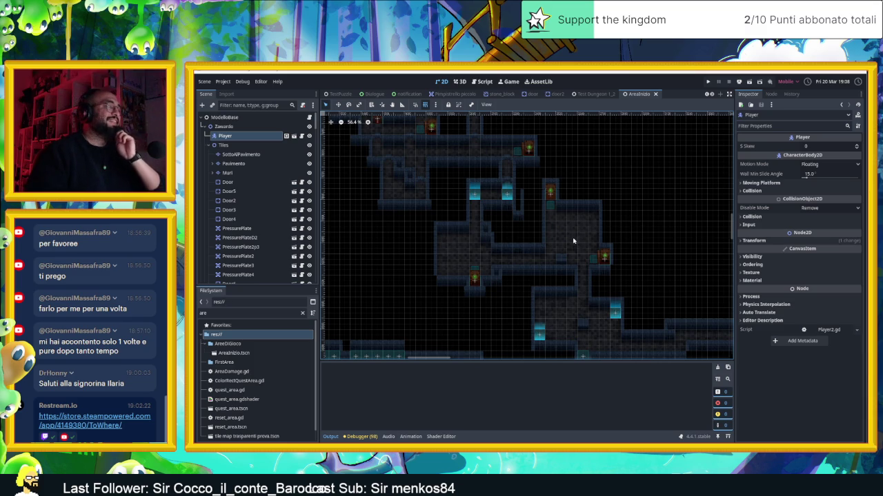
pyautogui.scroll(-5, 554, 227)
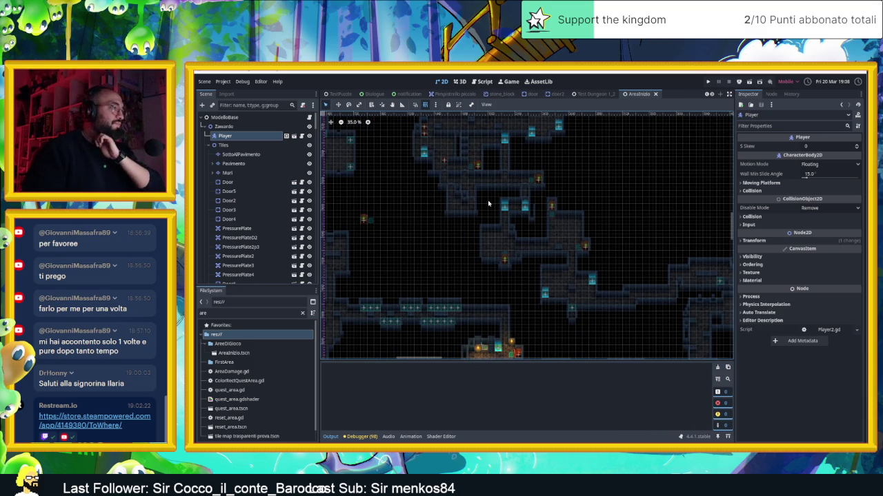
pyautogui.scroll(-3, 488, 203)
# Step: Pan and zoom until Door7 and its neighbouring pressure plates fill the view
pyautogui.moveTo(546, 235); pyautogui.dragTo(551, 235)
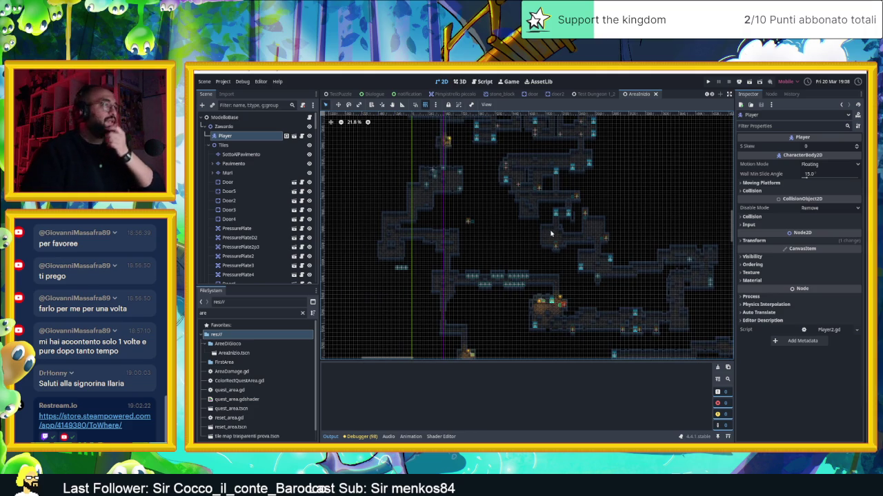
pyautogui.scroll(2, 550, 233)
pyautogui.moveTo(609, 325); pyautogui.dragTo(658, 288)
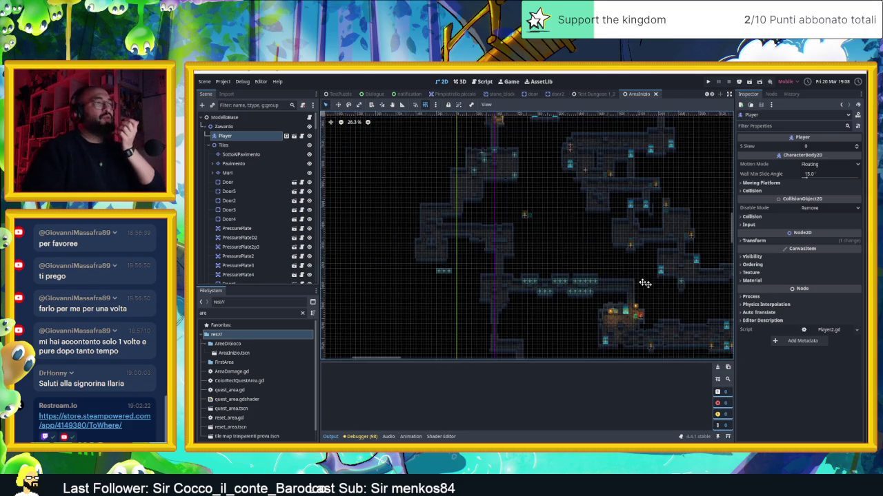
pyautogui.scroll(3, 657, 288)
pyautogui.moveTo(442, 274); pyautogui.dragTo(575, 176)
pyautogui.moveTo(471, 182); pyautogui.dragTo(646, 238)
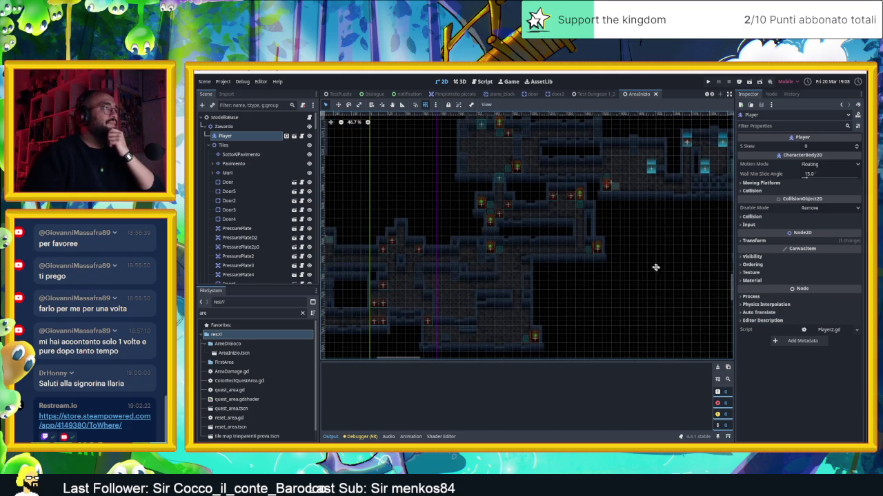
pyautogui.moveTo(660, 268); pyautogui.dragTo(473, 193)
pyautogui.moveTo(414, 173); pyautogui.dragTo(517, 233)
pyautogui.scroll(3, 526, 196)
pyautogui.scroll(1, 527, 193)
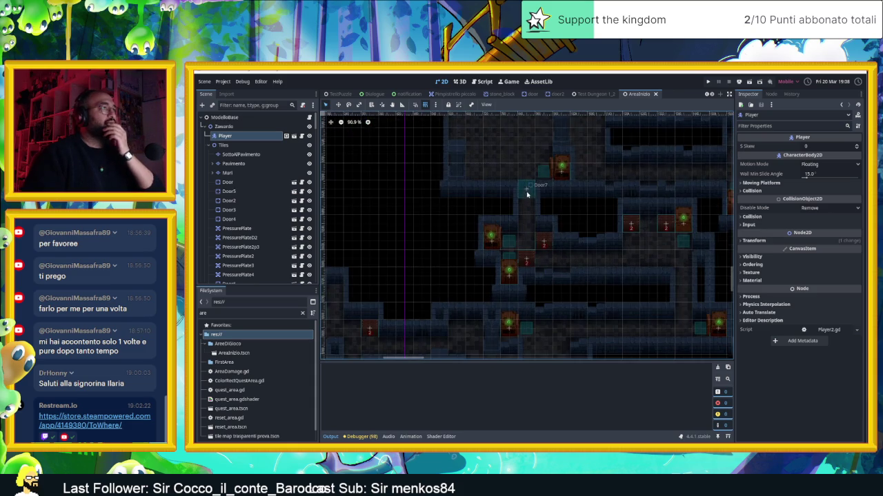
pyautogui.scroll(5, 529, 189)
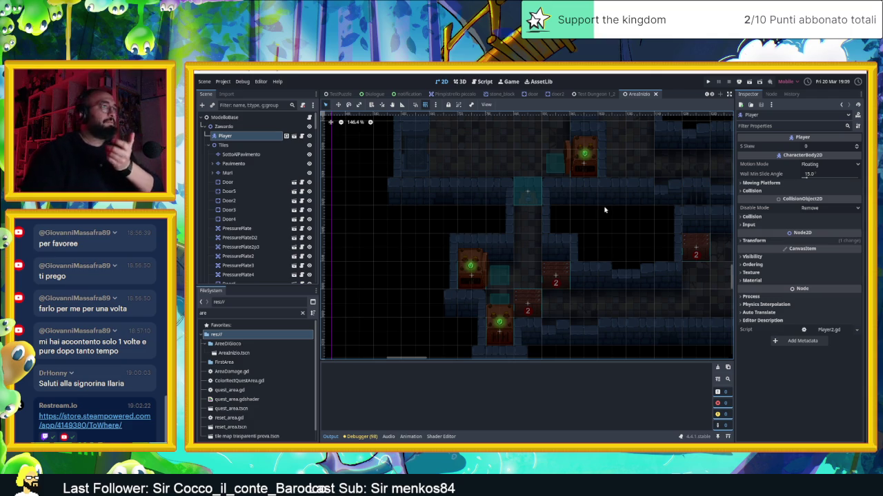
pyautogui.scroll(-3, 604, 209)
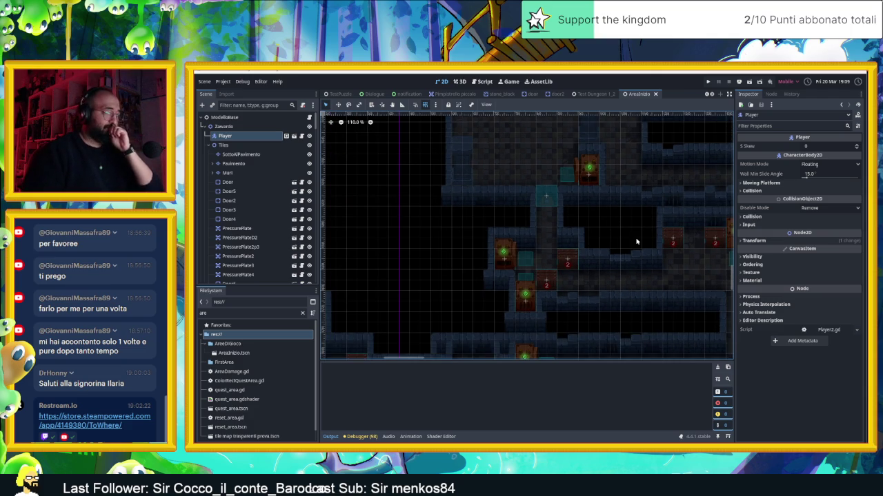
pyautogui.moveTo(635, 249); pyautogui.dragTo(568, 248)
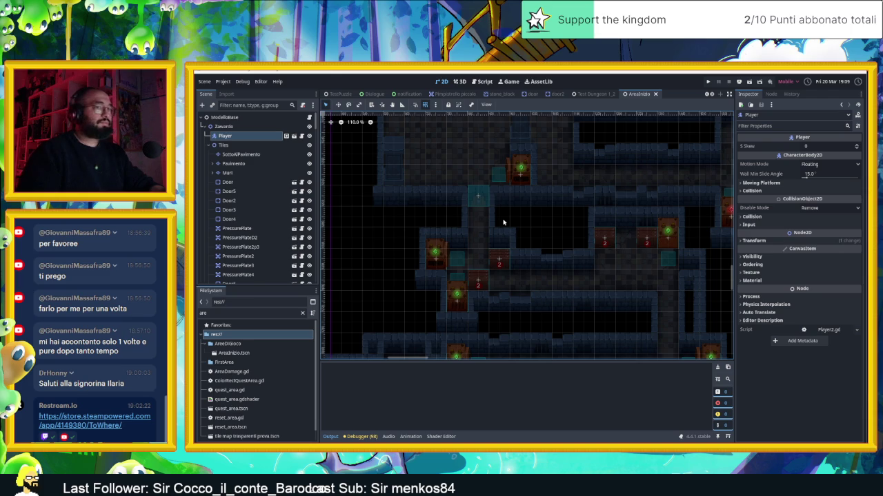
# Step: Select Door7 to check its door.gd settings (Pitch Open 0.95, Pitch Close 1.0), then deselect it
pyautogui.click(479, 194)
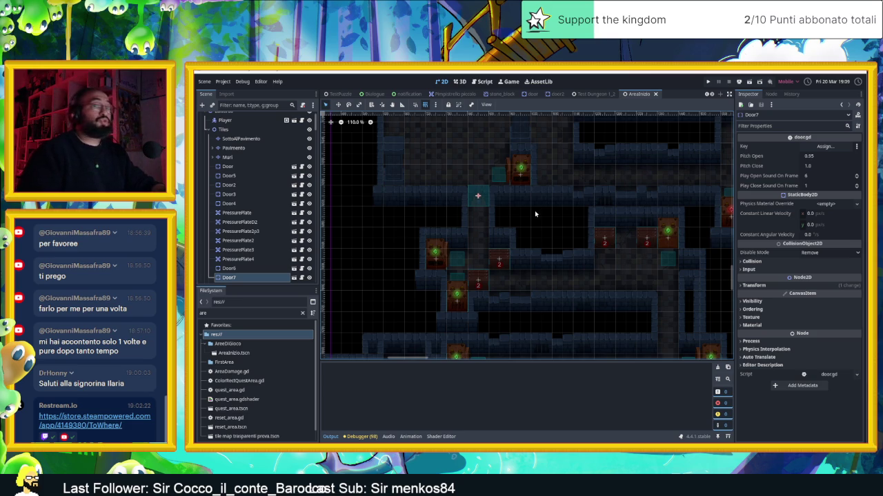
pyautogui.scroll(-4, 535, 214)
pyautogui.scroll(2, 534, 214)
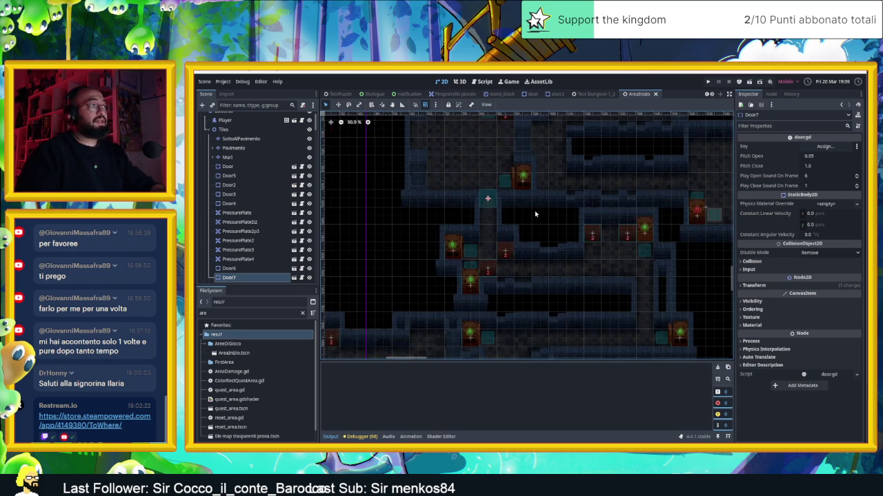
pyautogui.scroll(1, 534, 214)
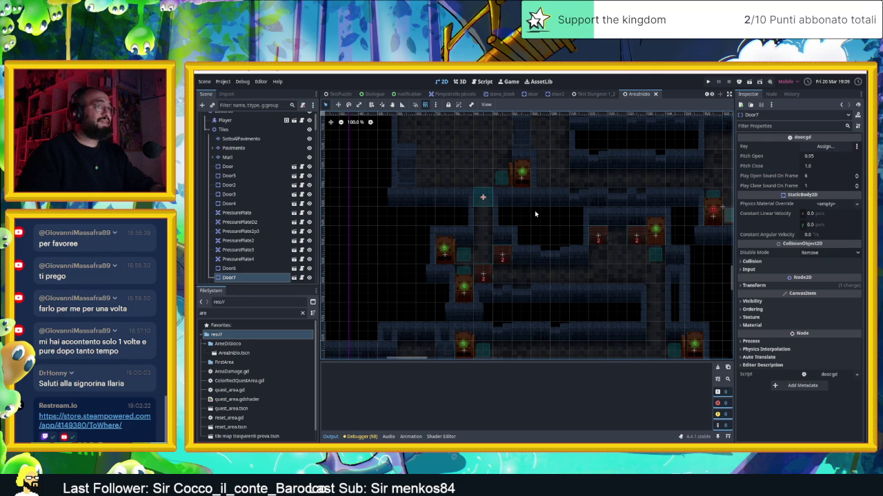
pyautogui.click(535, 223)
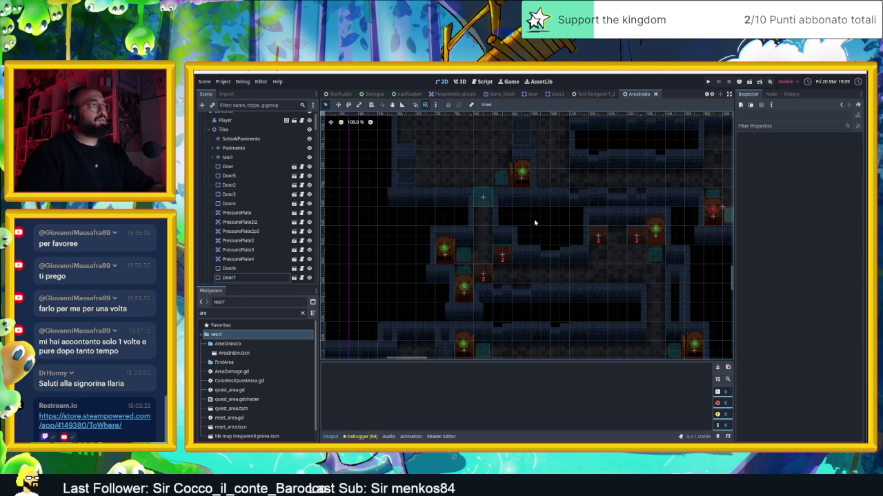
# Step: Zoom out and pan across the right side of the AreaInizio tilemap
pyautogui.scroll(-3, 590, 228)
pyautogui.moveTo(693, 268); pyautogui.dragTo(471, 266)
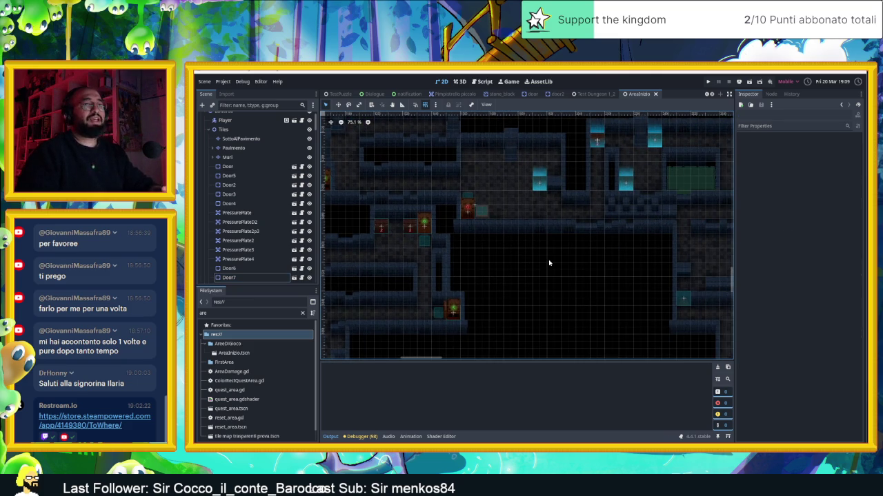
pyautogui.scroll(-1, 548, 256)
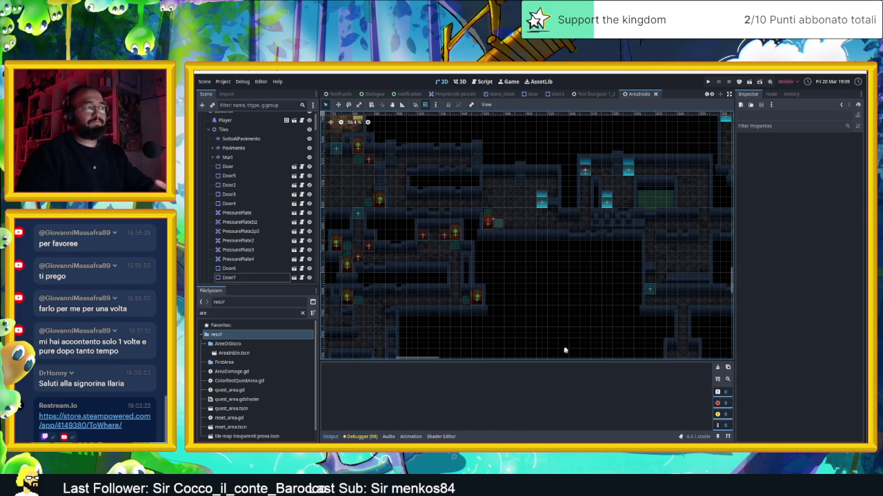
pyautogui.scroll(-1, 597, 326)
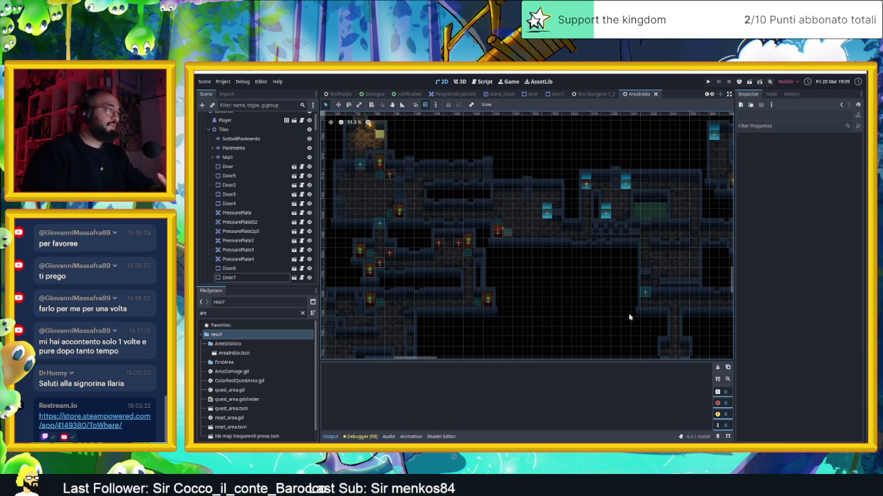
pyautogui.moveTo(630, 317); pyautogui.dragTo(520, 291)
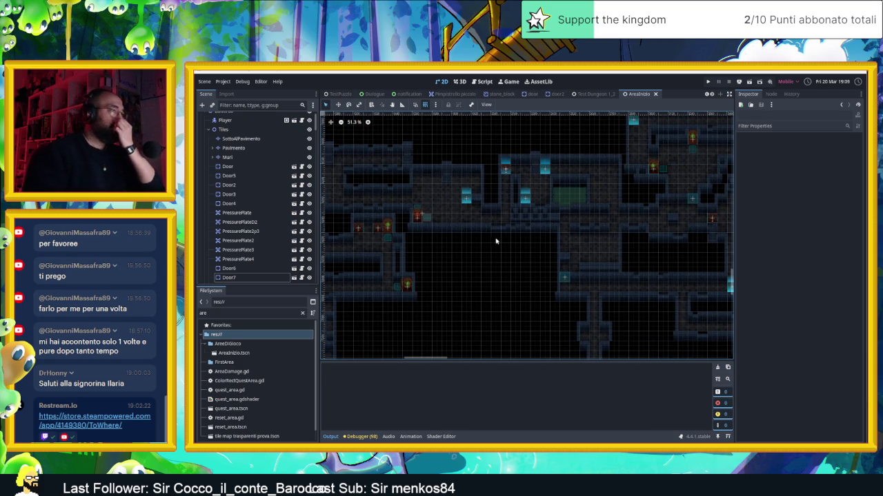
pyautogui.scroll(12, 417, 238)
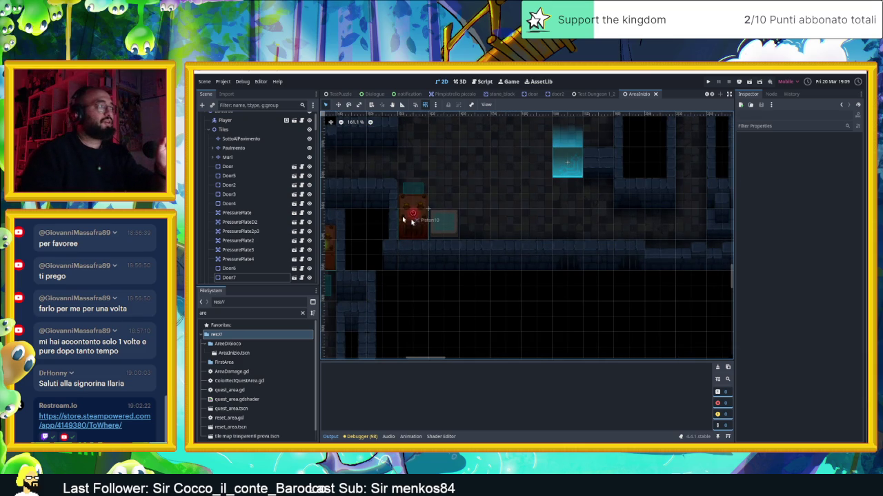
# Step: Zoom out further and shift the view onto the upper cluster of dungeon rooms
pyautogui.scroll(-12, 564, 267)
pyautogui.scroll(-2, 568, 264)
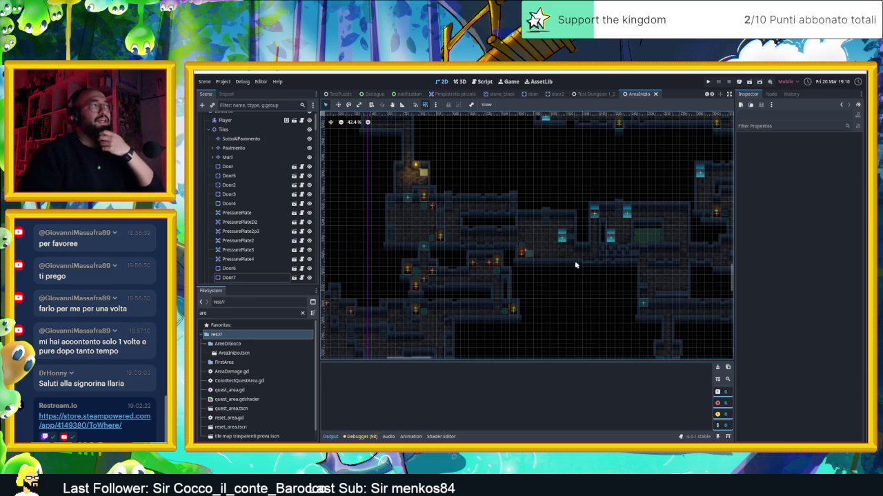
pyautogui.scroll(-4, 637, 279)
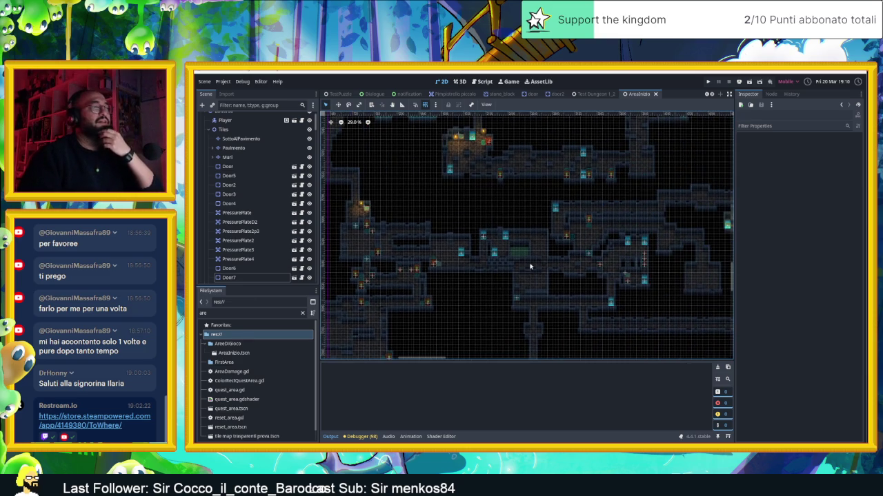
pyautogui.scroll(-7, 526, 265)
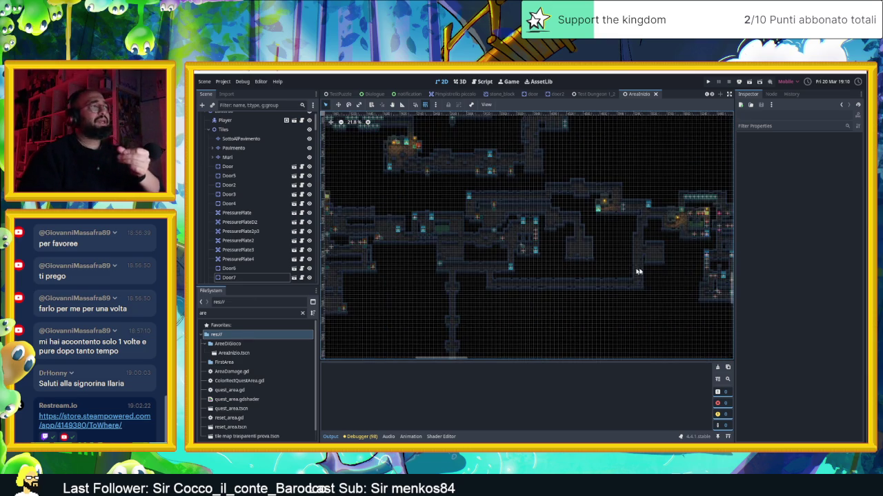
pyautogui.hscroll(-5, 444, 222)
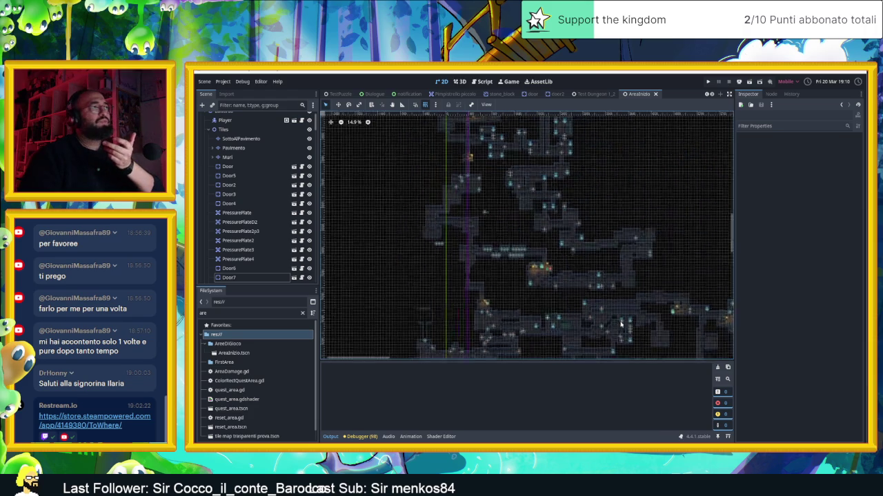
pyautogui.scroll(8, 561, 237)
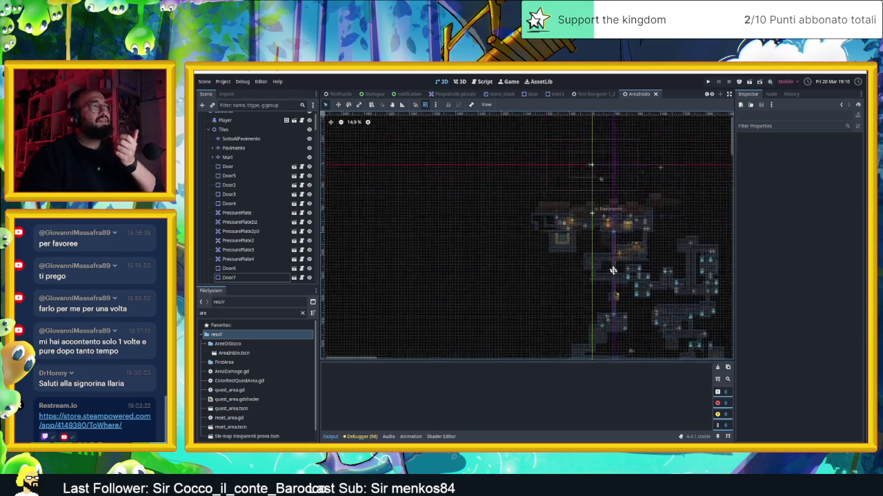
pyautogui.scroll(-5, 591, 267)
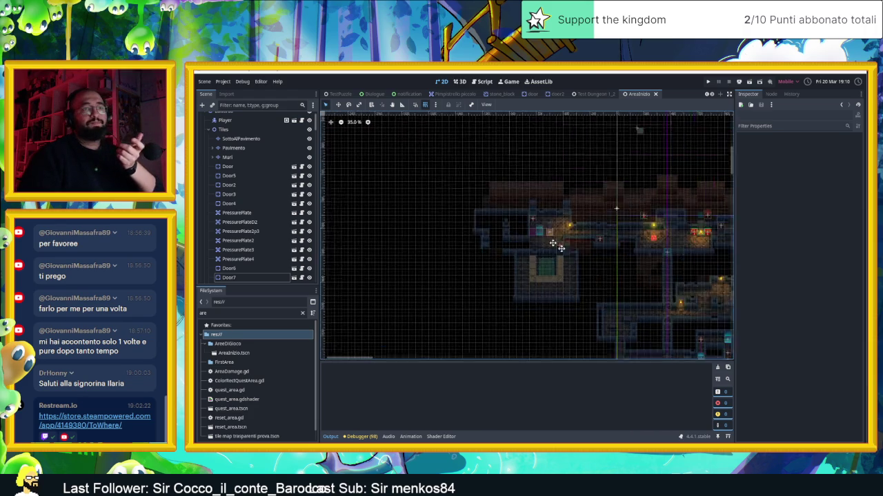
pyautogui.hscroll(4, 660, 266)
pyautogui.moveTo(531, 232); pyautogui.dragTo(490, 203)
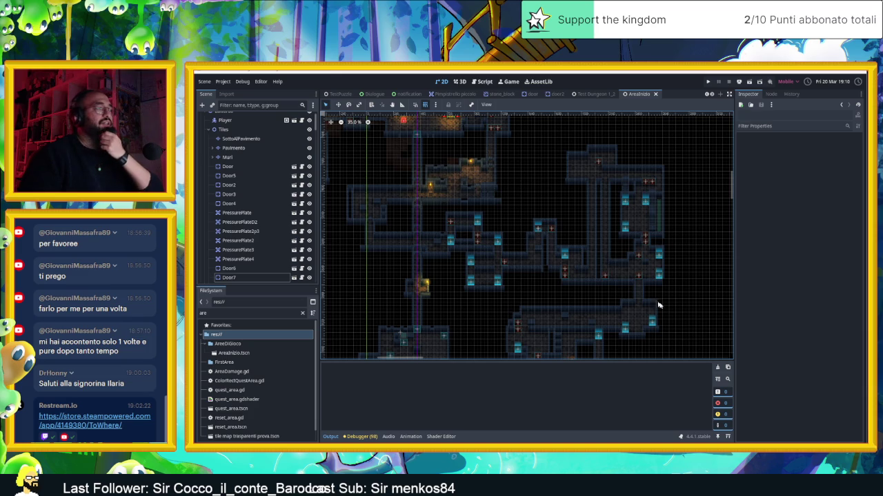
# Step: Scroll across the AreaInizio map toward the rooms on the right
pyautogui.scroll(-3, 661, 319)
pyautogui.hscroll(2, 661, 319)
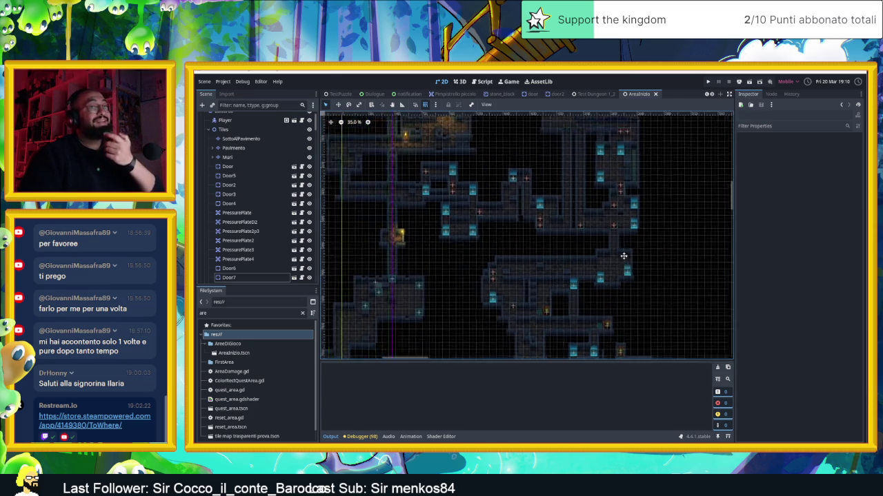
pyautogui.scroll(-6, 648, 283)
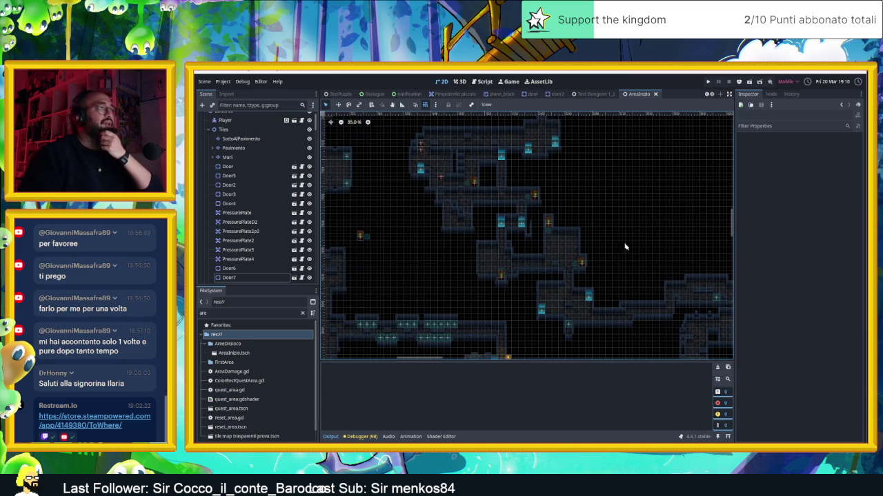
pyautogui.hscroll(5, 623, 264)
pyautogui.scroll(-2, 554, 225)
pyautogui.hscroll(3, 572, 238)
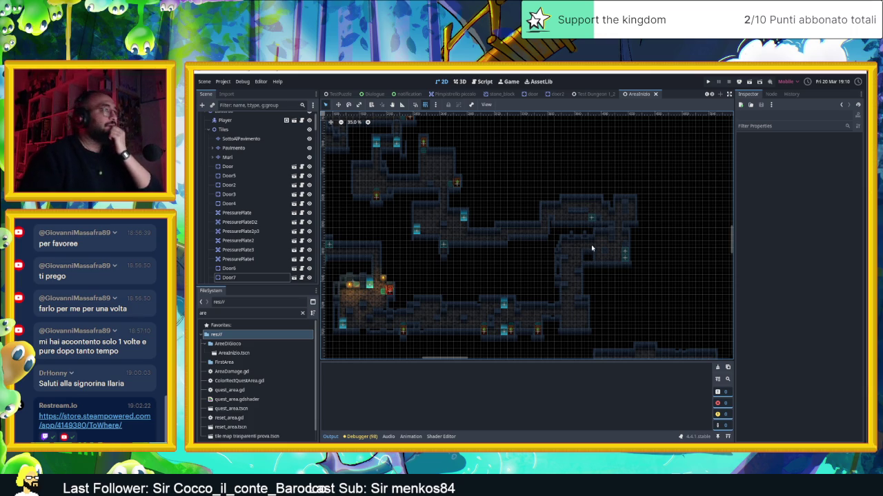
pyautogui.scroll(5, 552, 324)
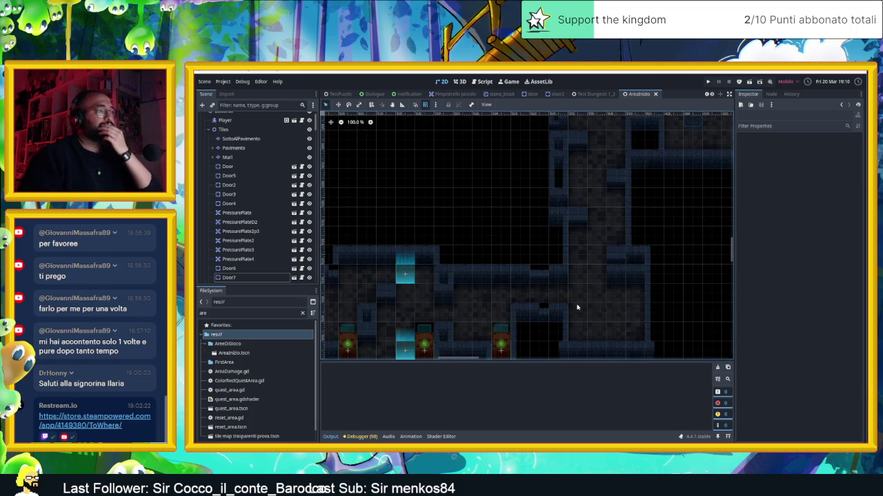
pyautogui.scroll(-5, 579, 306)
pyautogui.scroll(3, 515, 220)
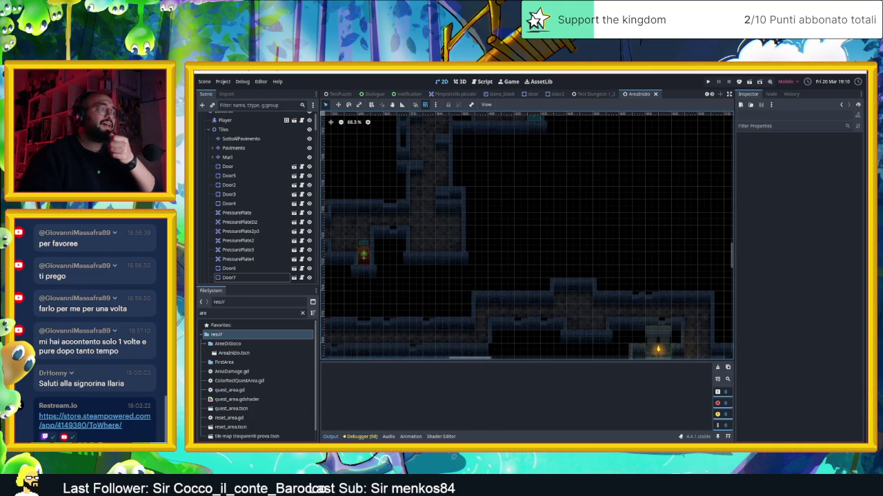
pyautogui.scroll(-2, 596, 200)
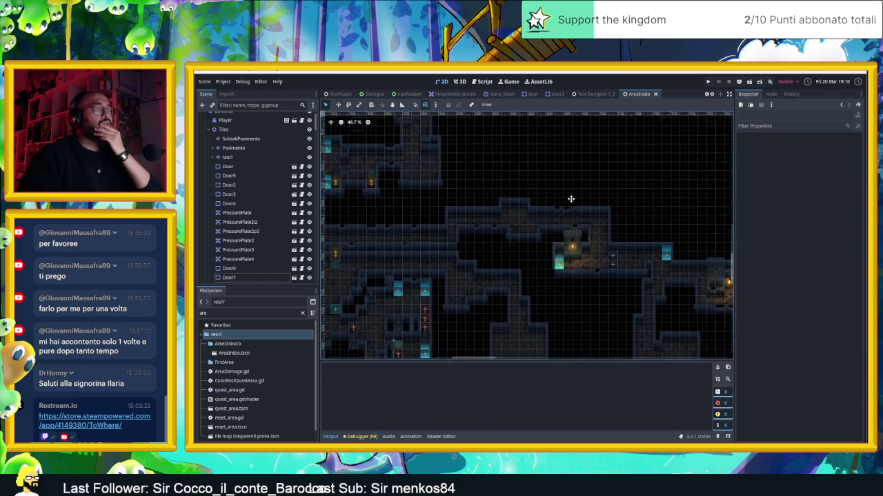
pyautogui.scroll(-1, 539, 226)
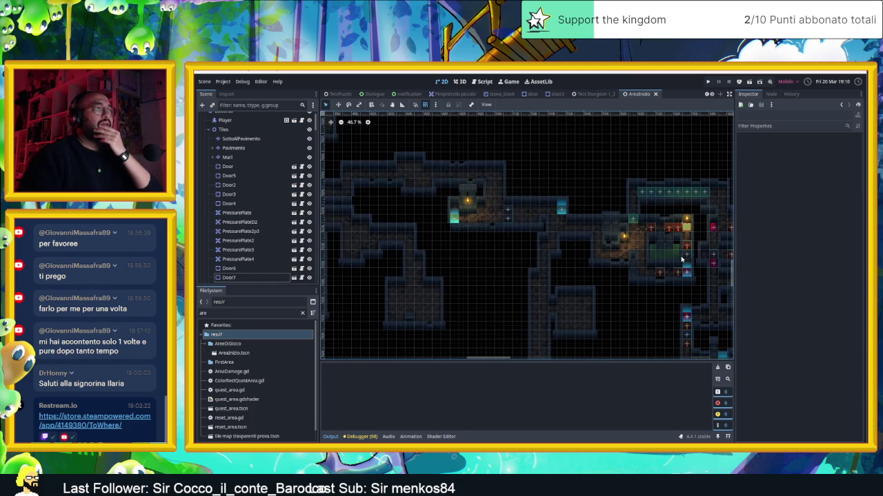
# Step: Pan onto the Door2 room and zoom in on it, settling at 68.3%
pyautogui.moveTo(682, 259); pyautogui.dragTo(588, 233)
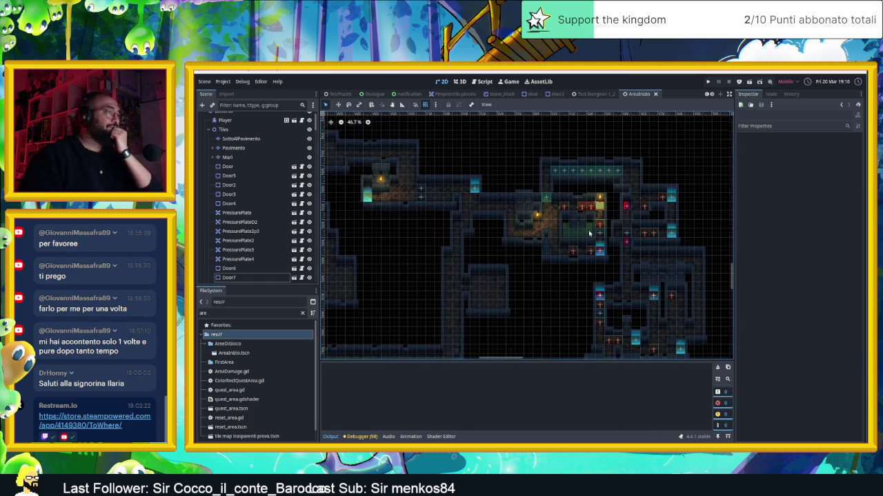
pyautogui.scroll(-2, 588, 233)
pyautogui.moveTo(716, 341)
pyautogui.mouseDown()
pyautogui.moveTo(626, 272)
pyautogui.moveTo(453, 224)
pyautogui.moveTo(524, 238)
pyautogui.mouseUp()
pyautogui.scroll(2, 586, 246)
pyautogui.scroll(3, 545, 260)
pyautogui.scroll(1, 545, 260)
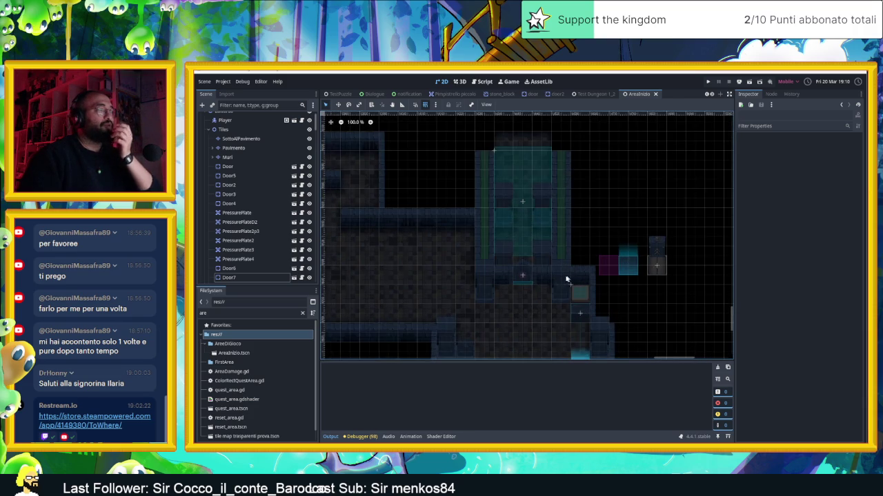
pyautogui.scroll(1, 570, 276)
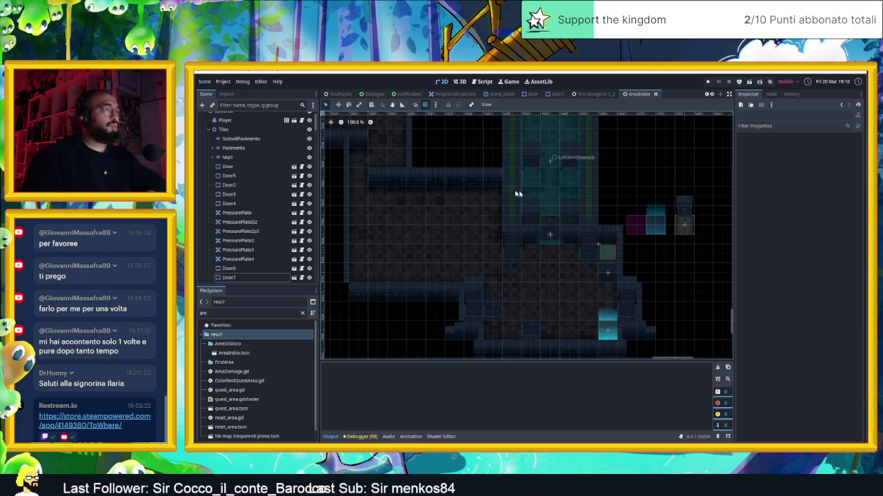
pyautogui.scroll(-1, 482, 216)
pyautogui.scroll(-1, 469, 210)
pyautogui.scroll(-1, 458, 204)
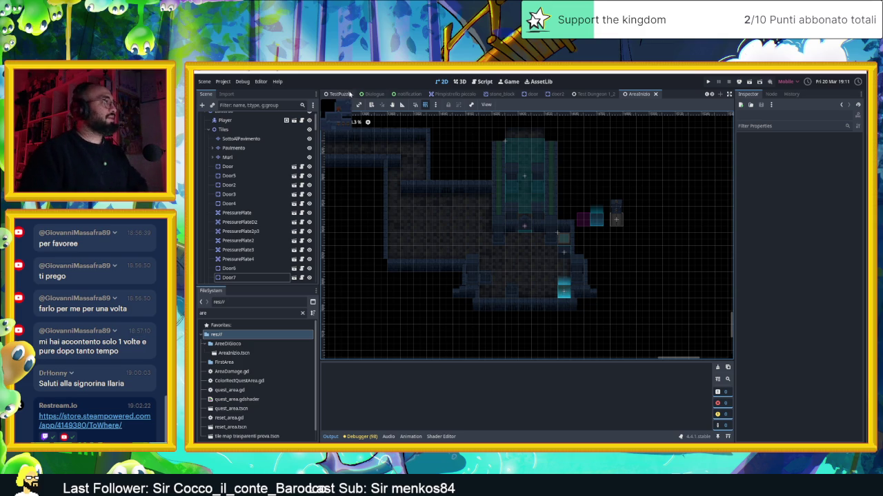
pyautogui.scroll(2, 345, 94)
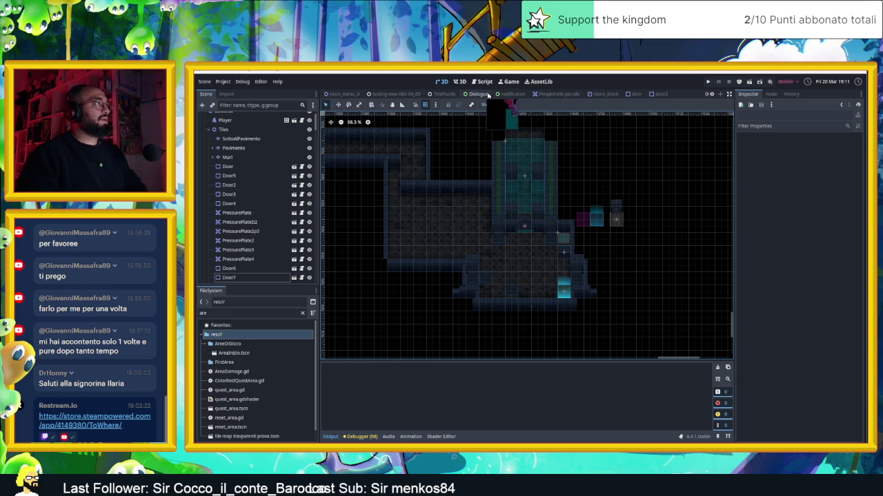
# Step: Open the 'testing new tiles 04_05' scene, pan to its lit lower rooms, and save and run it
pyautogui.click(390, 93)
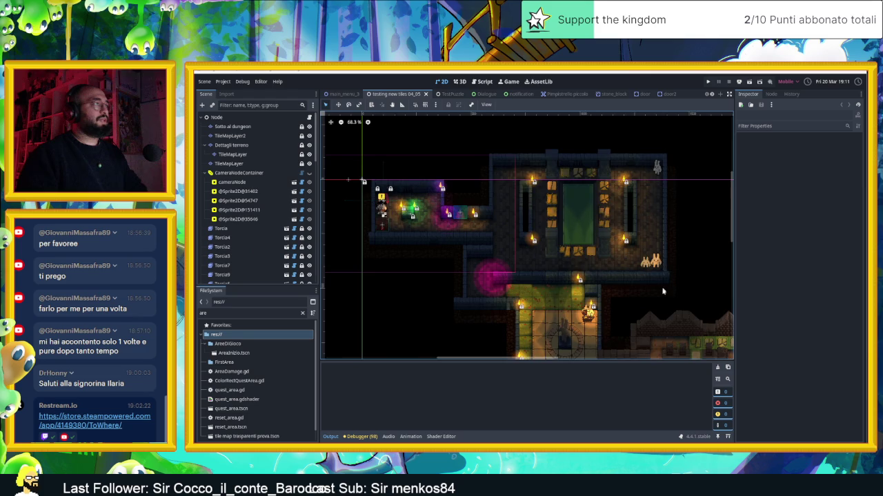
pyautogui.moveTo(634, 263); pyautogui.dragTo(593, 188)
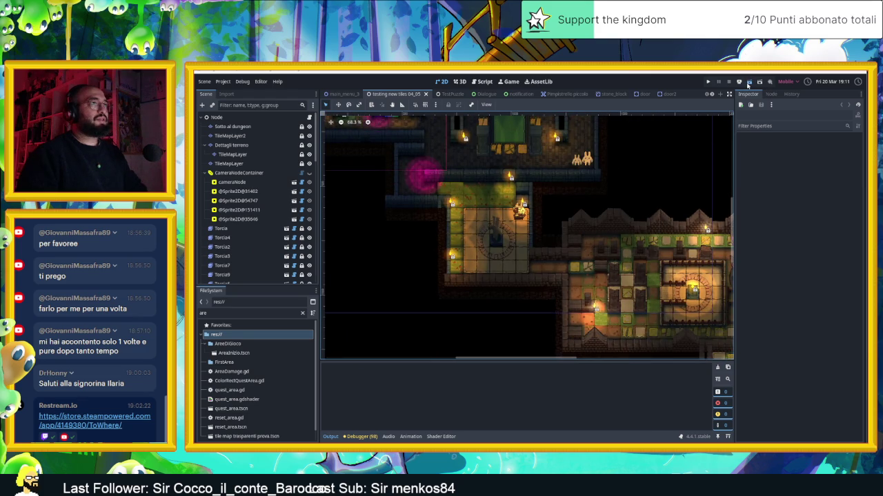
pyautogui.hotkey('ctrl', 's')
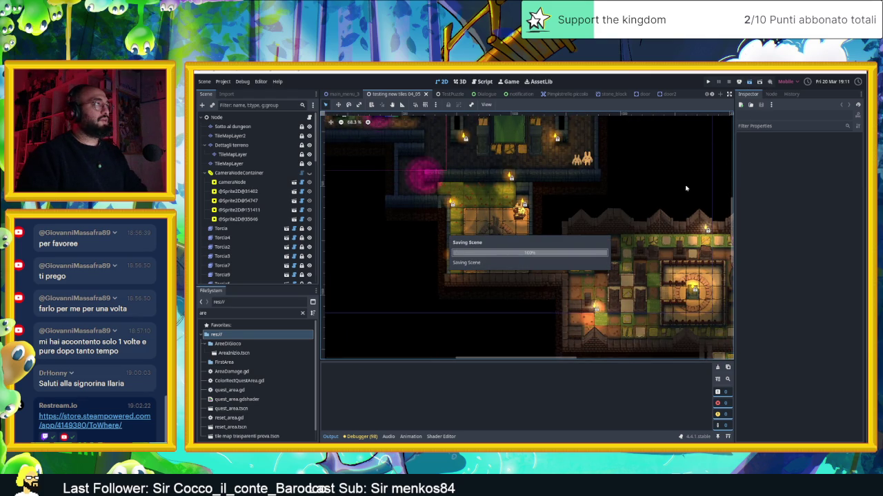
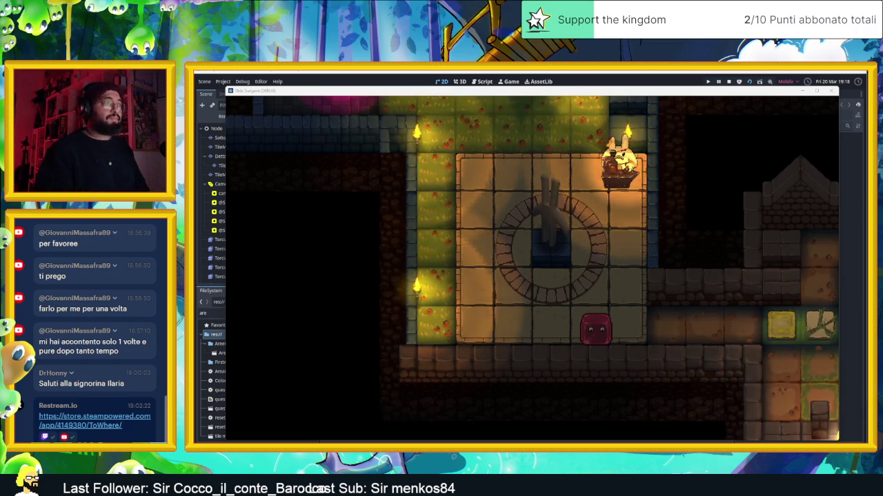
# Step: Close the running game and the music player, then pan the tilemap to the temple room
pyautogui.click(828, 92)
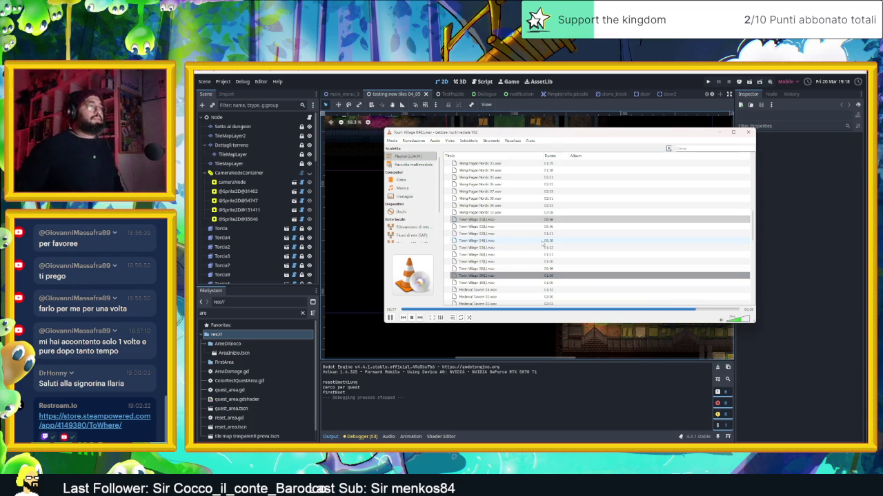
pyautogui.click(719, 133)
pyautogui.moveTo(653, 224); pyautogui.dragTo(520, 197)
pyautogui.scroll(4, 531, 221)
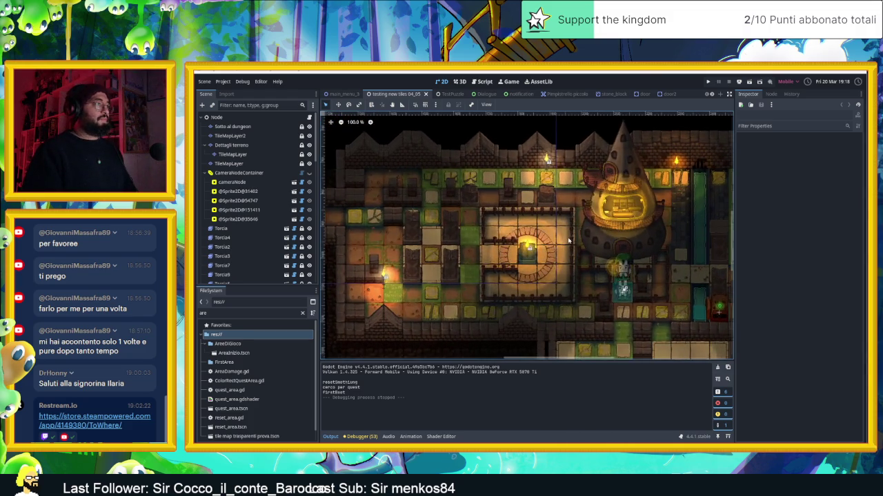
pyautogui.scroll(-1, 569, 240)
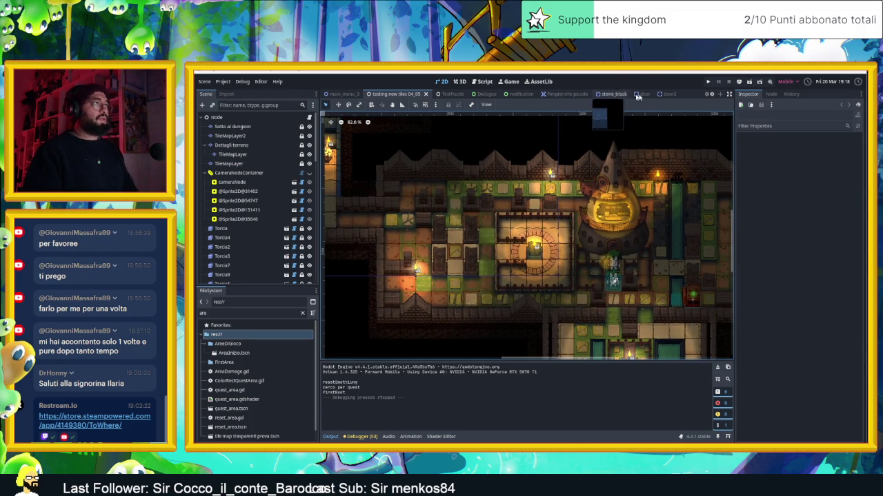
pyautogui.click(712, 96)
# Step: Switch to the AreaInizio scene tab and zoom the canvas out over its tilemap
pyautogui.click(712, 96)
pyautogui.click(638, 94)
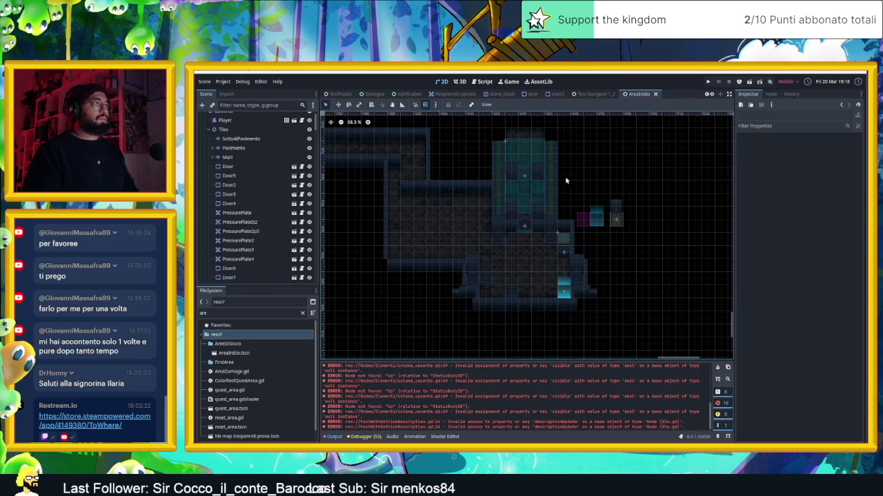
pyautogui.scroll(-1, 568, 180)
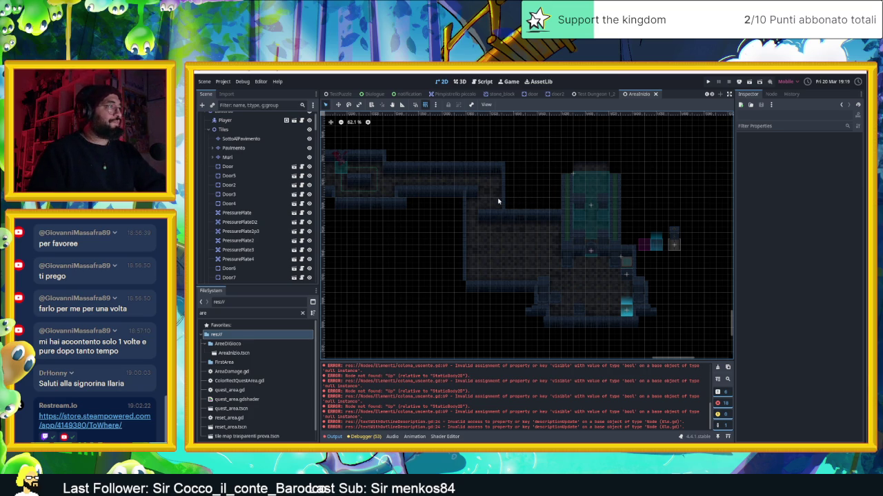
pyautogui.scroll(-3, 531, 212)
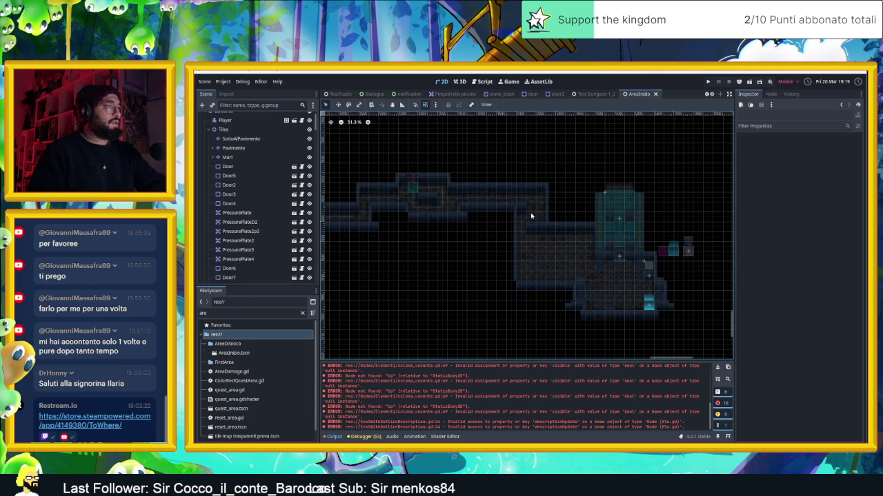
pyautogui.scroll(-1, 591, 254)
pyautogui.scroll(1, 596, 256)
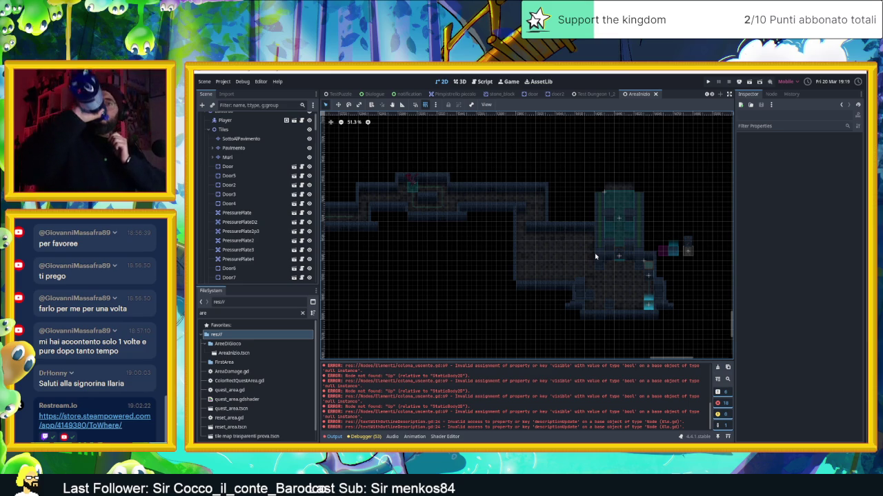
pyautogui.scroll(2, 596, 257)
pyautogui.rightClick(235, 352)
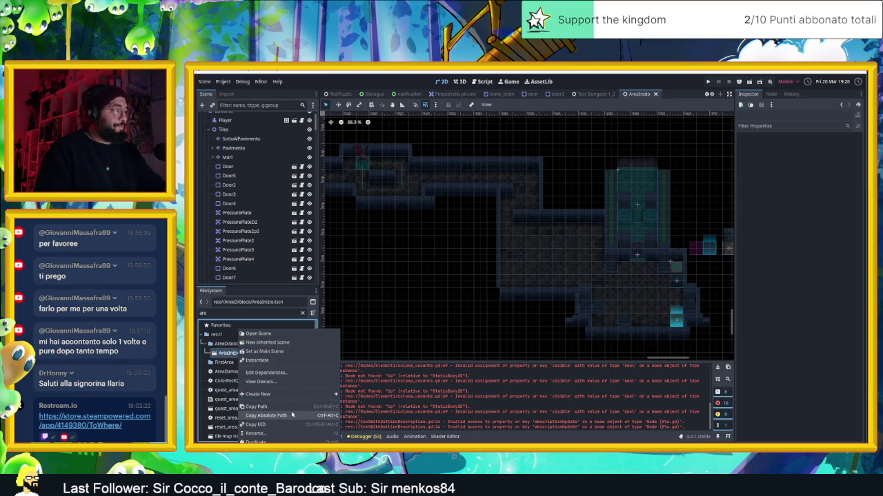
# Step: Duplicate AreaInizio.tscn as a Village scene in AreeDiGioco and clear the file filter
pyautogui.moveTo(262, 394)
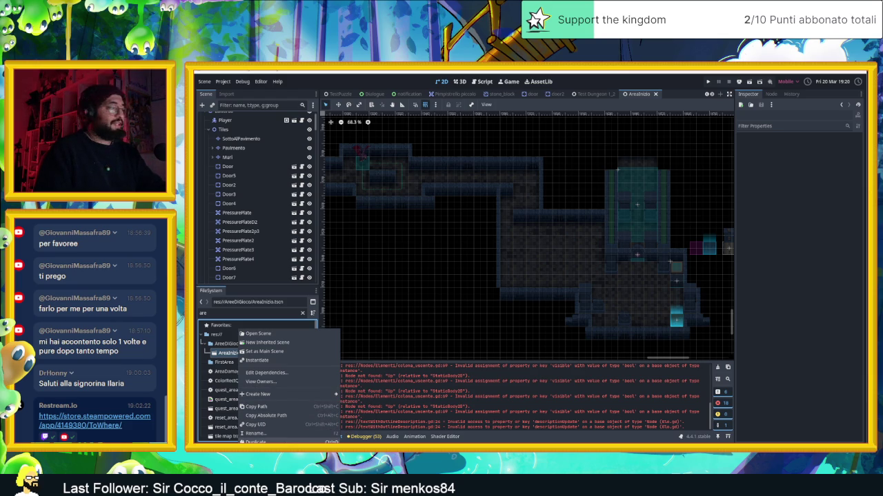
pyautogui.click(255, 441)
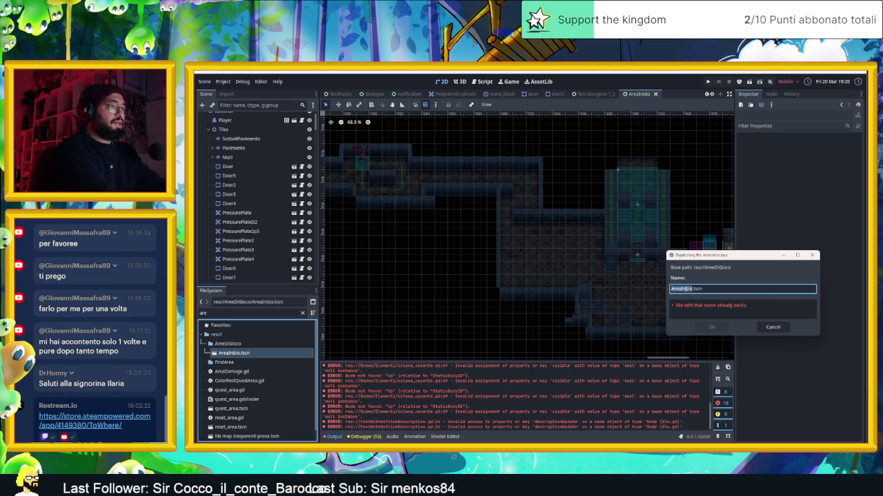
pyautogui.write('Vi')
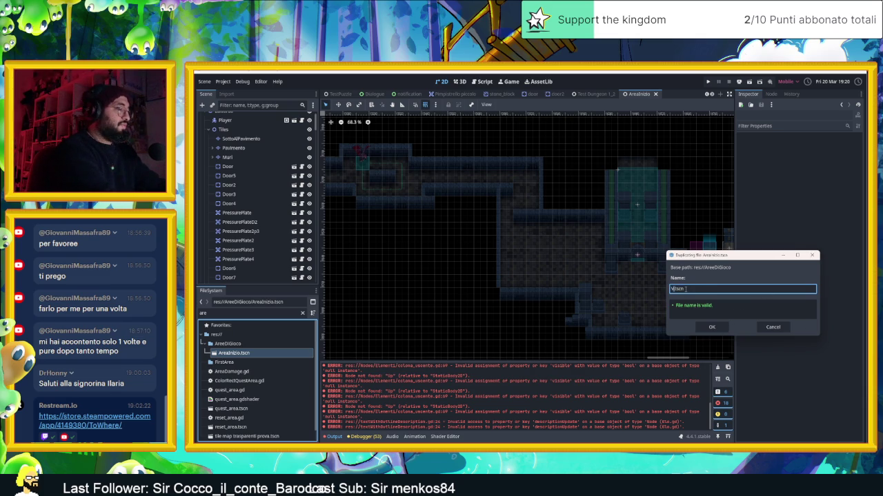
pyautogui.write('llage')
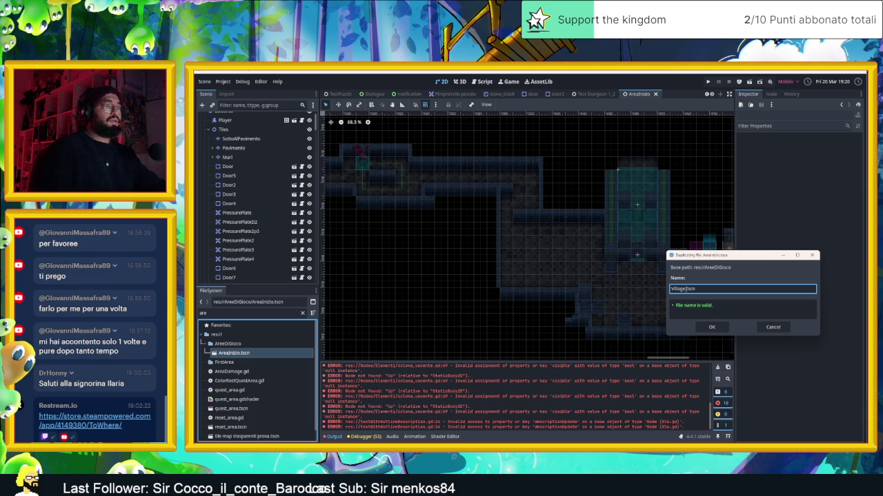
pyautogui.click(711, 327)
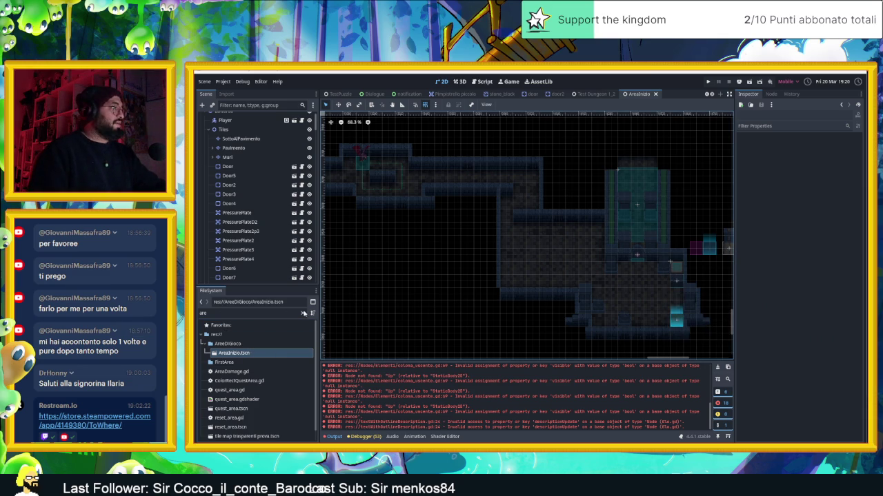
pyautogui.click(303, 314)
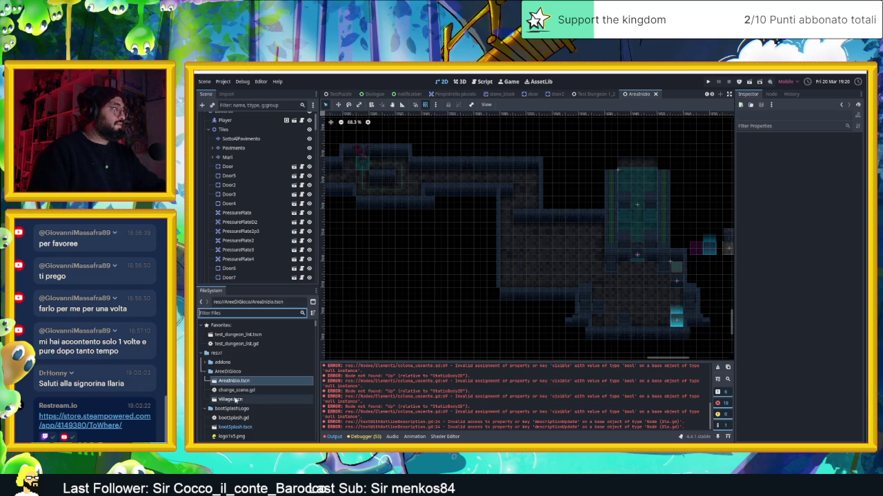
# Step: Open the Village scene and erase one wall tile from its Muri layer
pyautogui.click(236, 400)
pyautogui.doubleClick(240, 400)
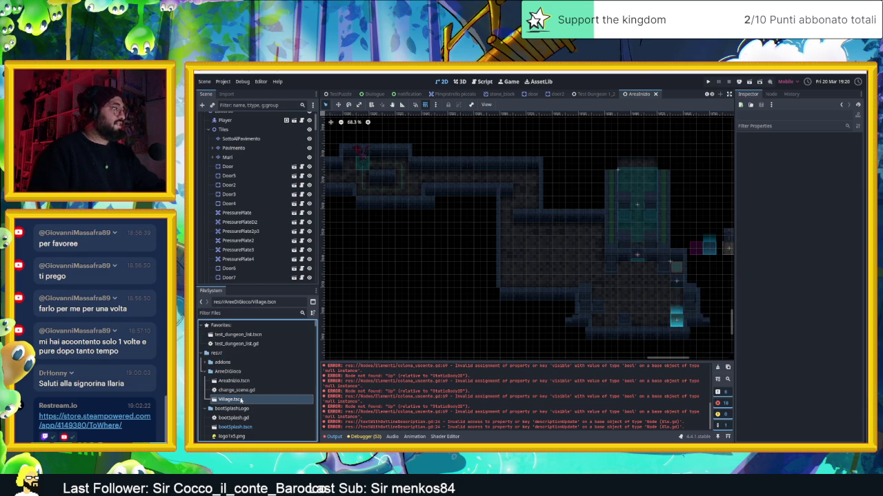
pyautogui.scroll(-5, 462, 238)
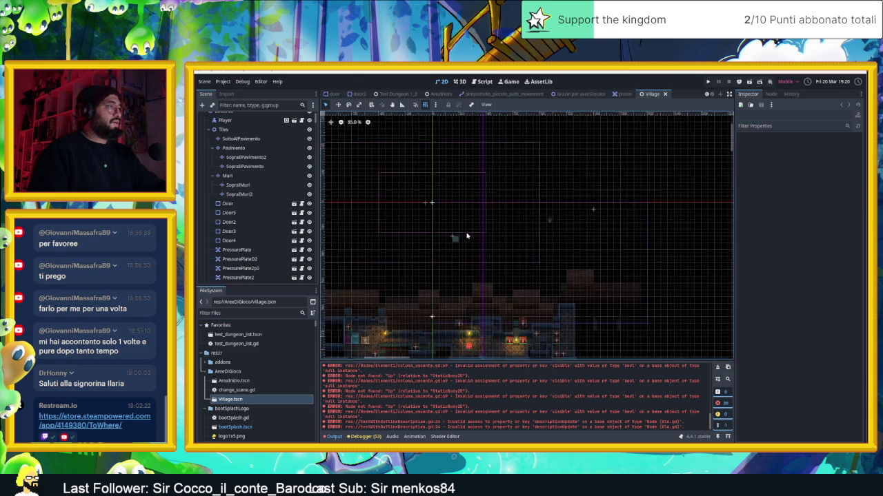
pyautogui.scroll(-2, 538, 228)
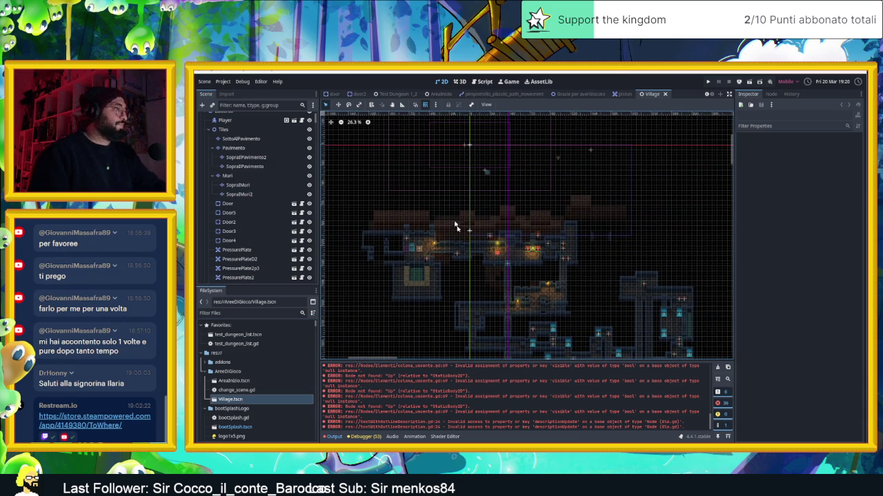
pyautogui.scroll(2, 539, 289)
pyautogui.scroll(2, 540, 280)
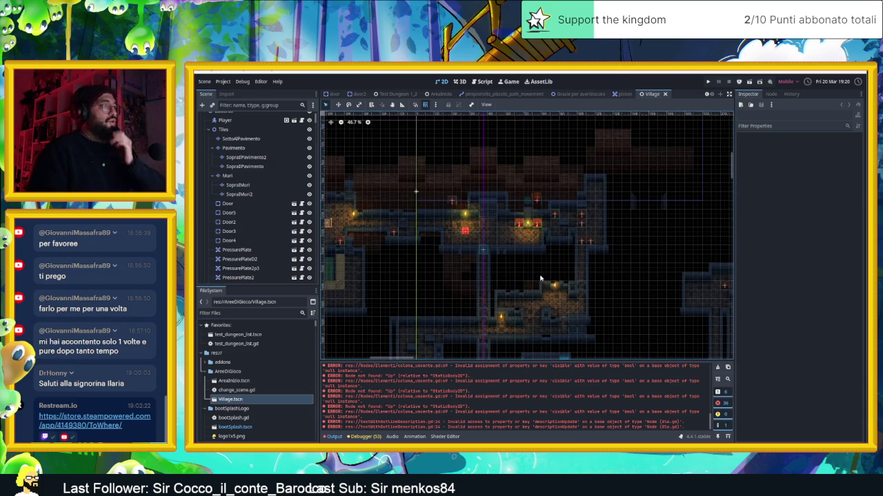
pyautogui.scroll(1, 531, 274)
pyautogui.scroll(4, 532, 274)
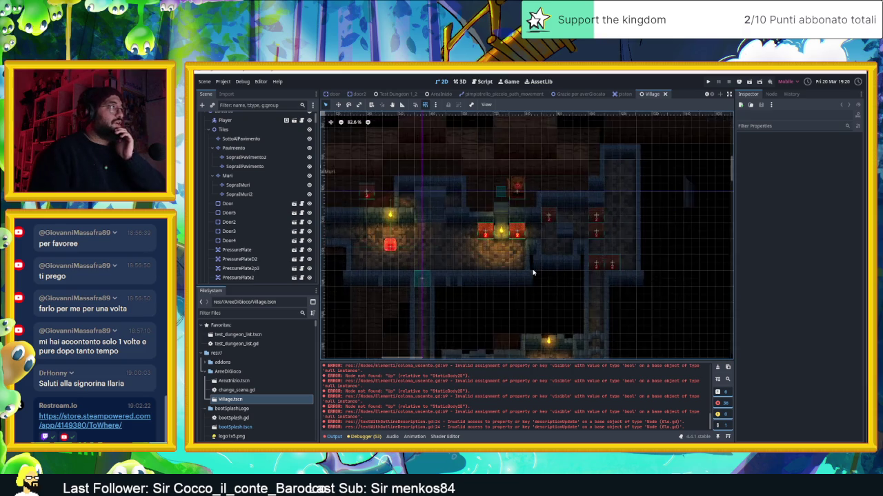
pyautogui.click(228, 176)
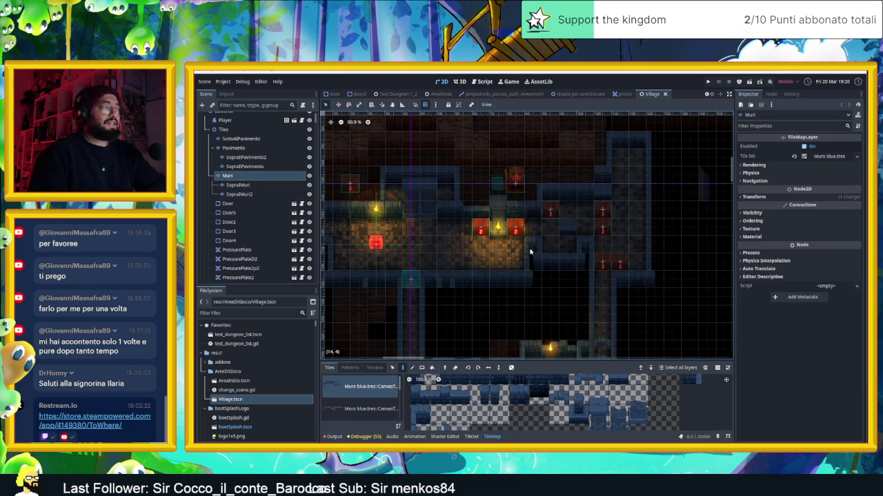
pyautogui.scroll(2, 486, 278)
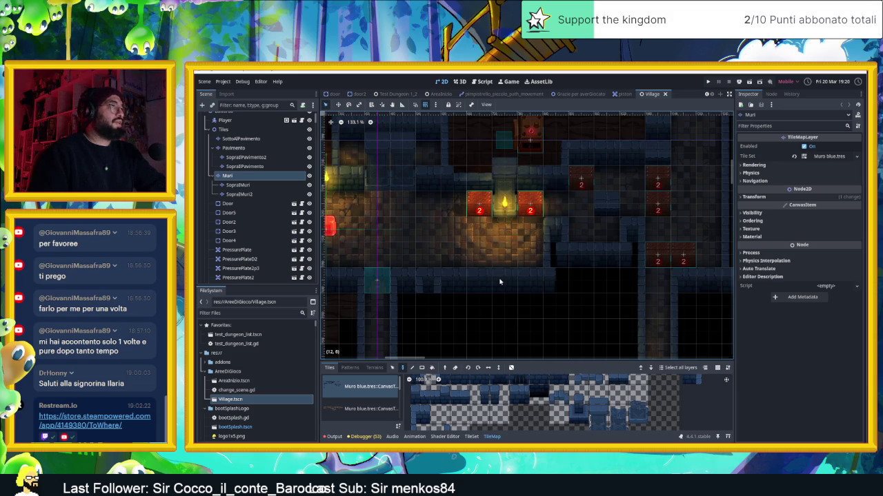
pyautogui.rightClick(500, 281)
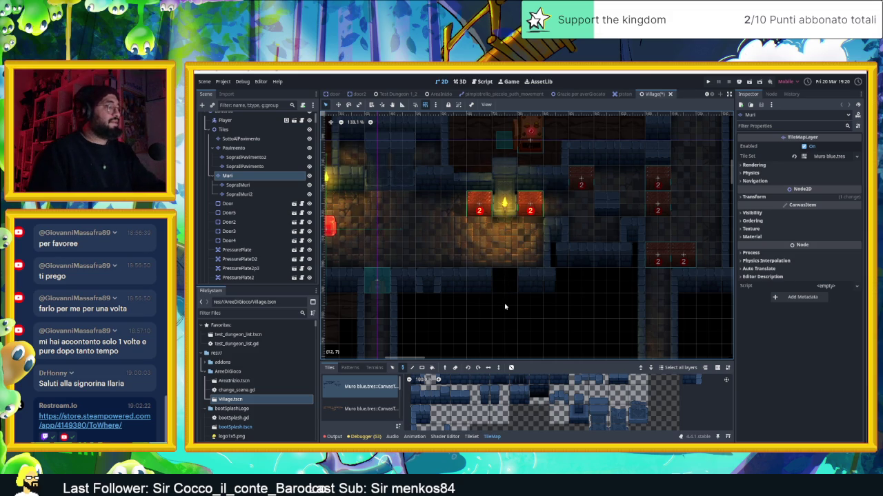
# Step: Return to the AreaInizio scene, zoom around its map, and save with Ctrl+S
pyautogui.click(430, 95)
pyautogui.scroll(-5, 545, 248)
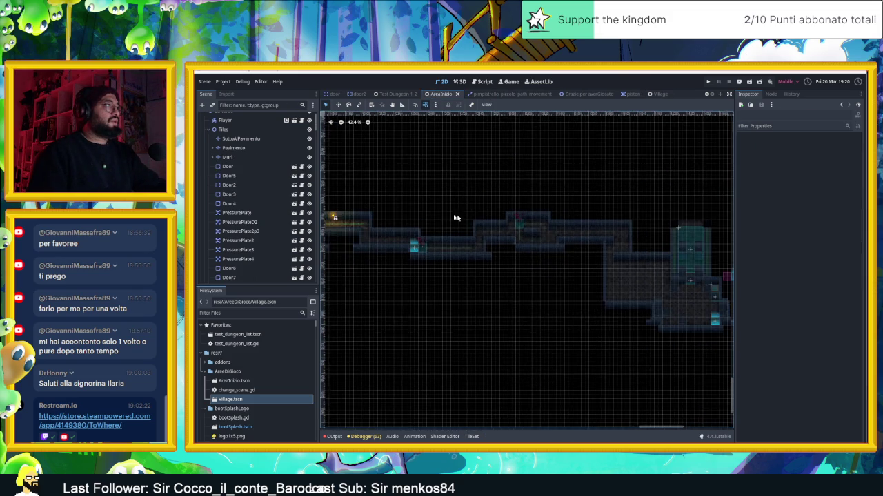
pyautogui.scroll(10, 555, 253)
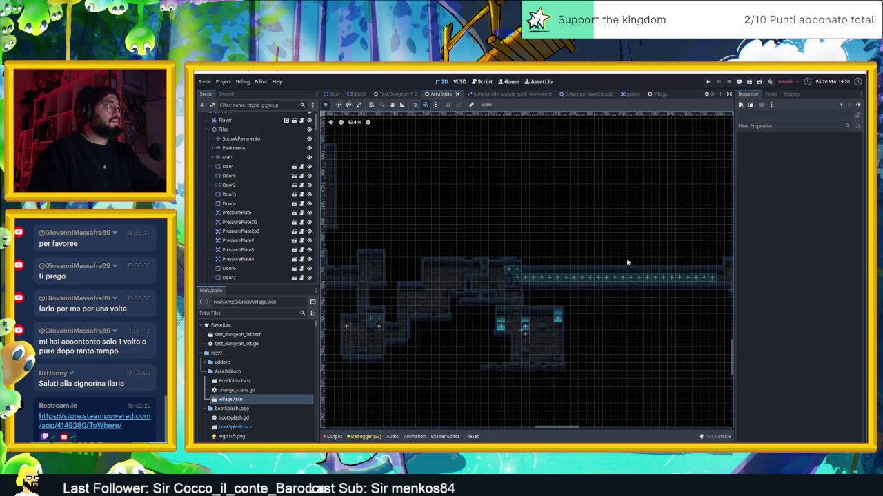
pyautogui.scroll(10, 426, 266)
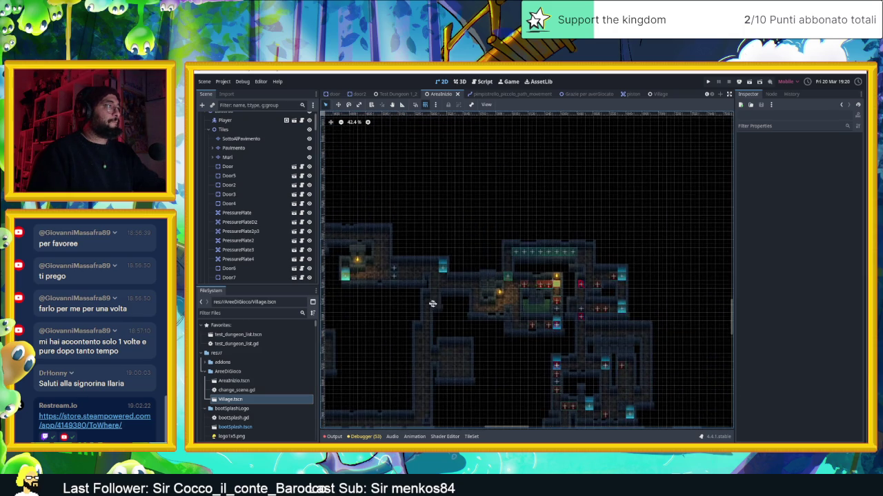
pyautogui.scroll(10, 470, 280)
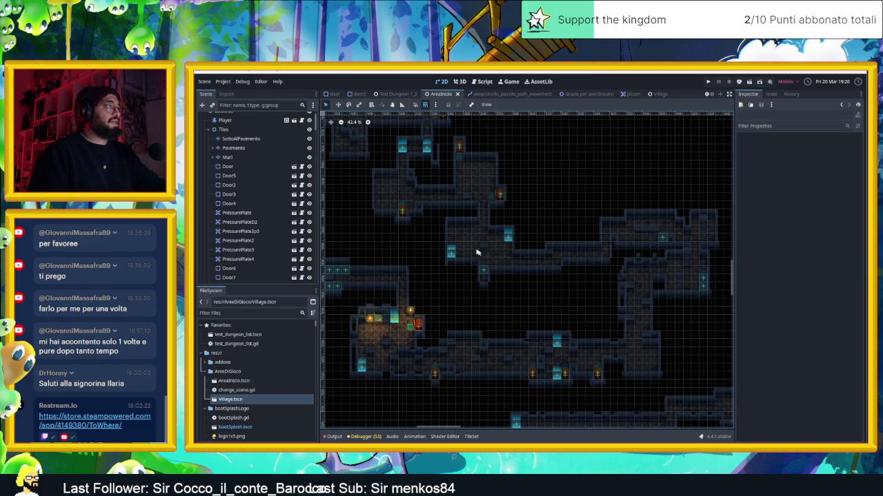
pyautogui.scroll(10, 518, 320)
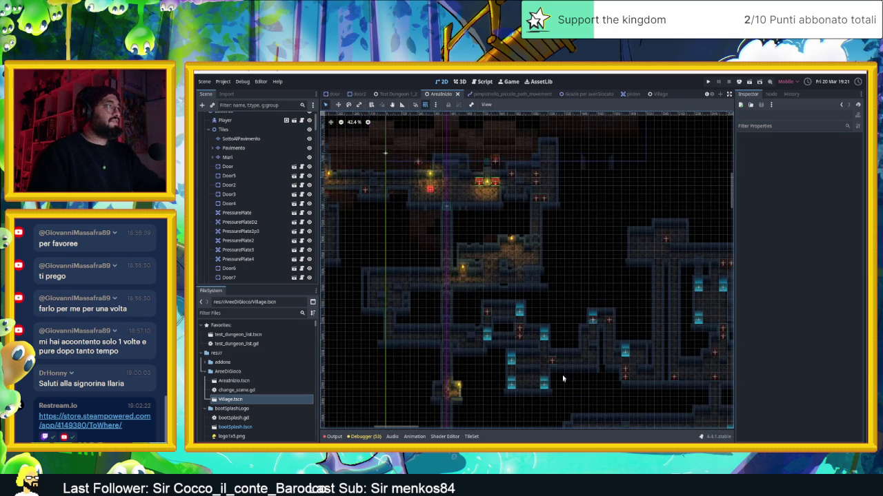
pyautogui.scroll(5, 479, 209)
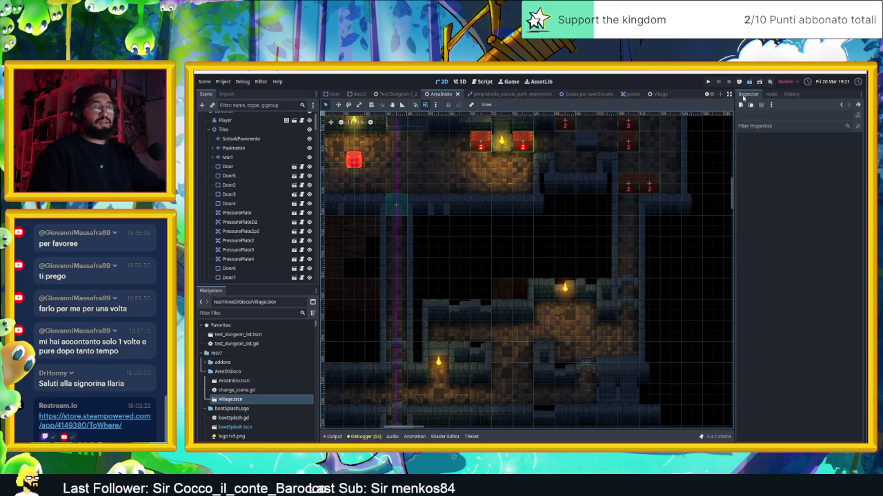
pyautogui.hotkey('ctrl', 's')
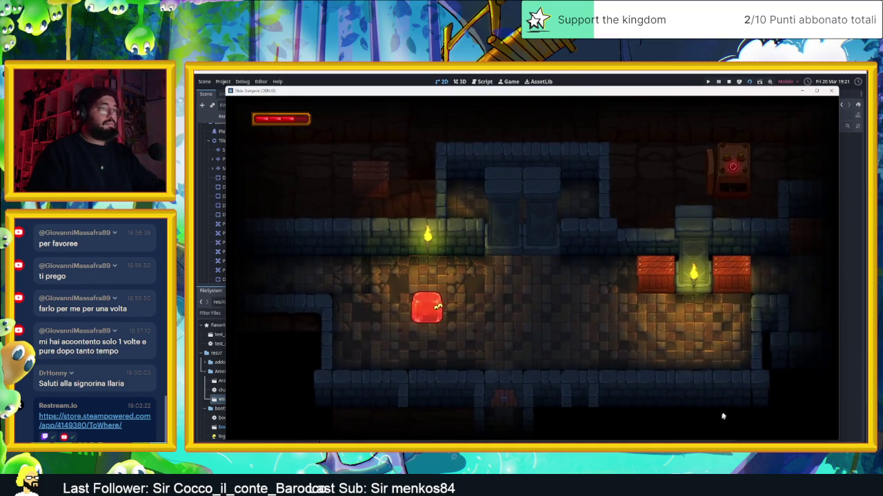
# Step: Close the game window, rerun the game with F5, and close it again
pyautogui.click(830, 91)
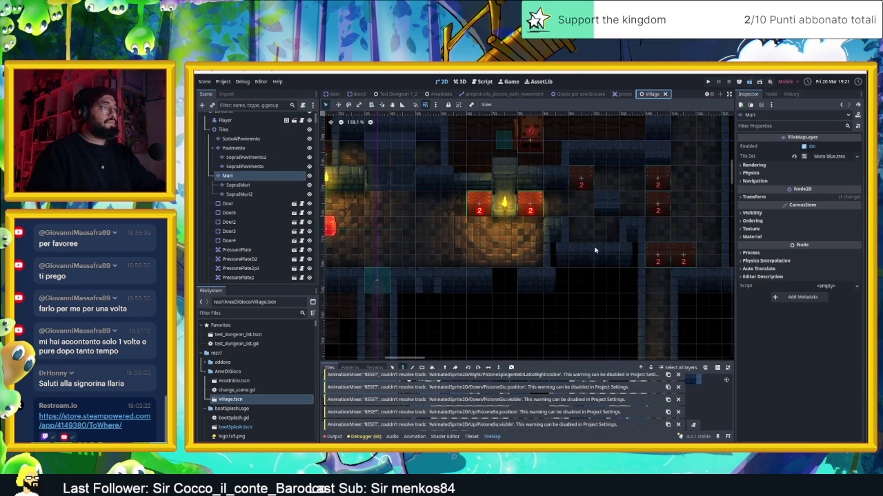
pyautogui.press('F5')
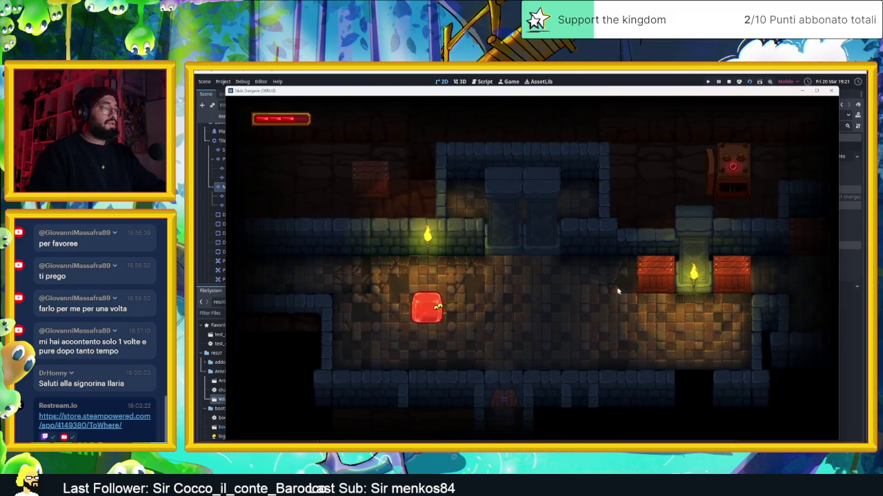
pyautogui.click(831, 91)
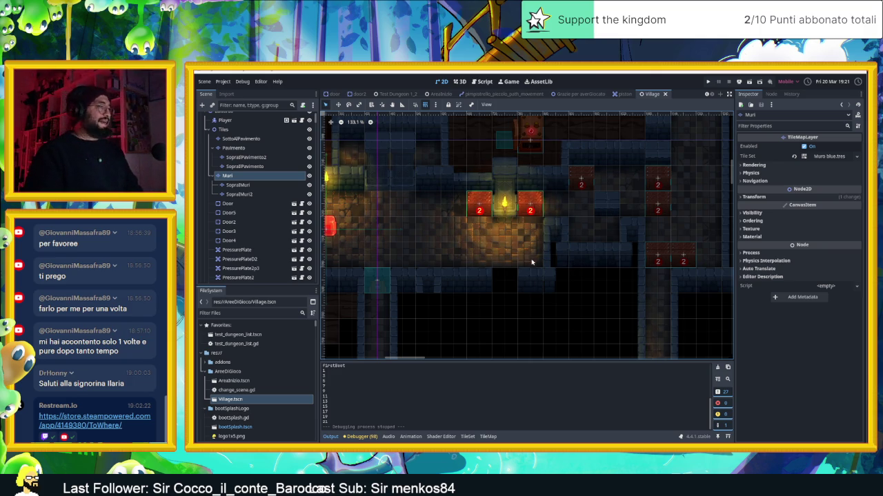
# Step: Make a small tile change on the Village map's Muri layer and save the scene
pyautogui.scroll(-5, 531, 262)
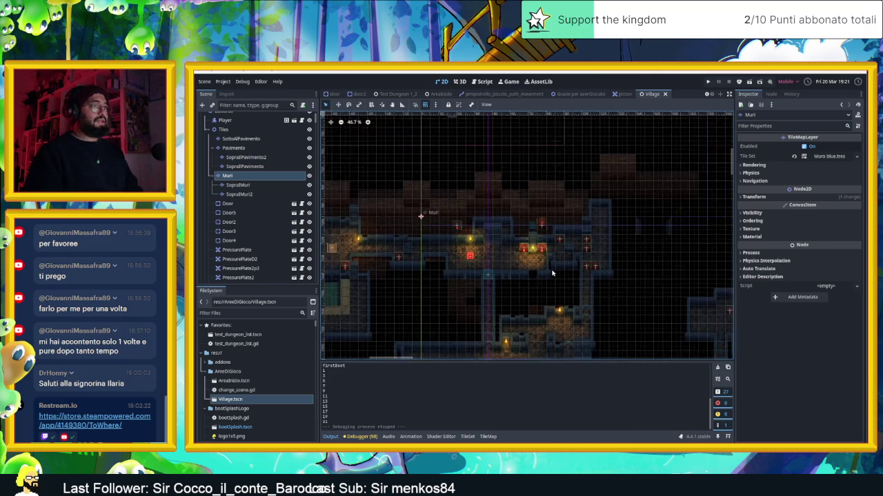
pyautogui.scroll(-2, 552, 273)
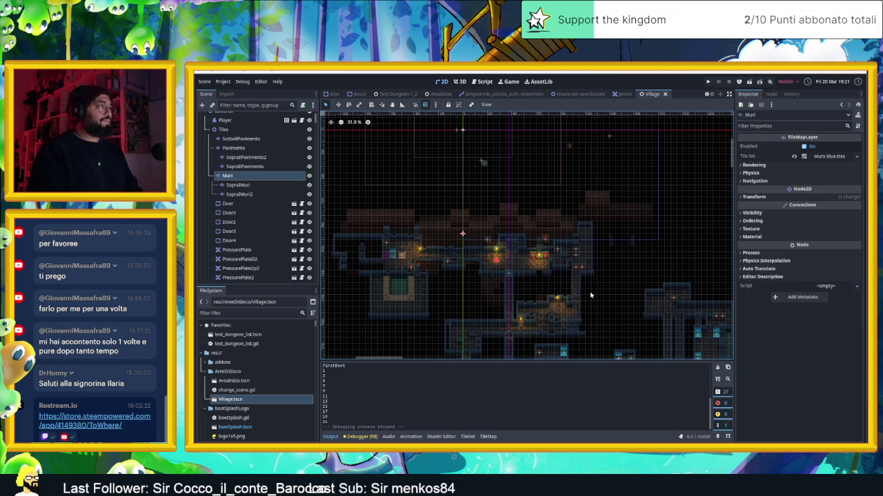
pyautogui.moveTo(590, 304); pyautogui.dragTo(568, 249)
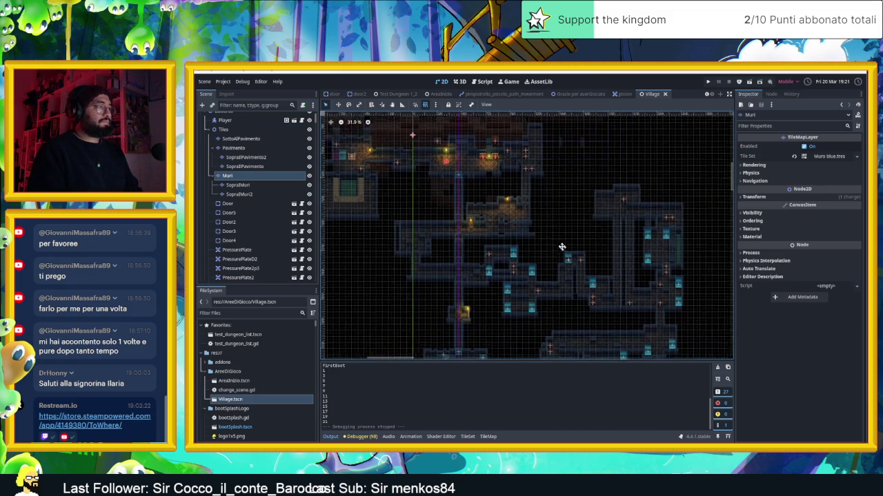
pyautogui.scroll(-3, 564, 248)
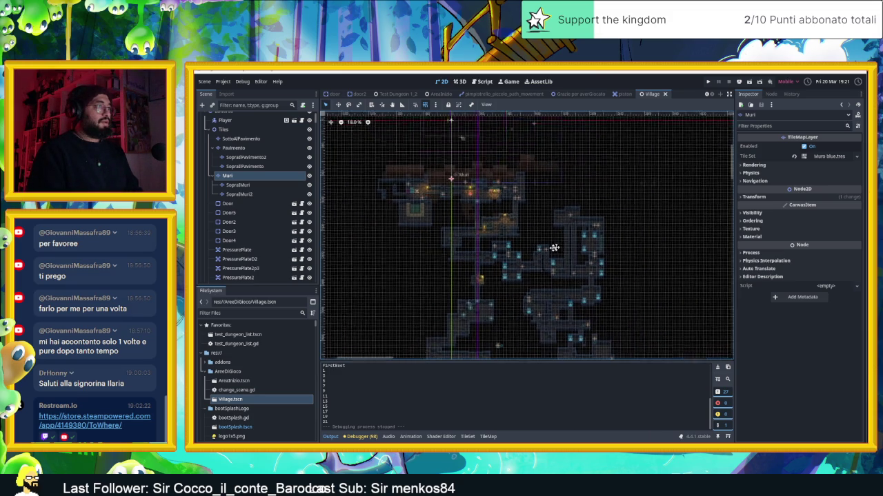
pyautogui.scroll(2, 569, 243)
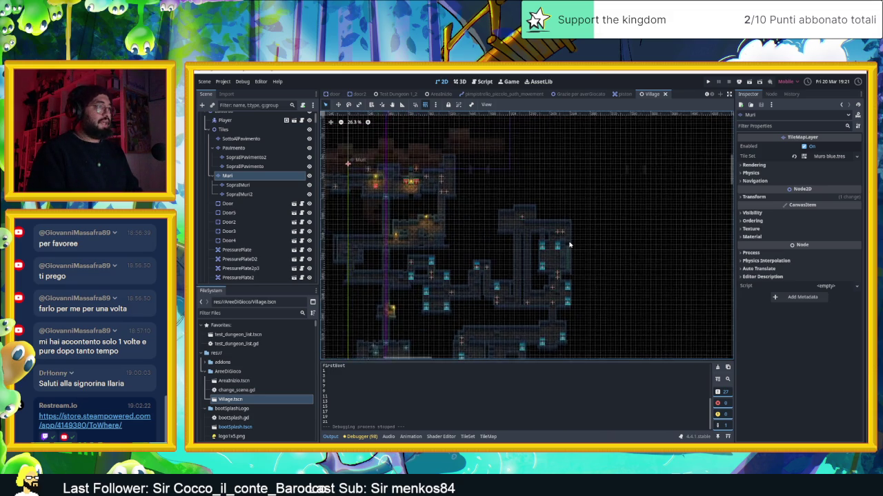
pyautogui.scroll(1, 570, 245)
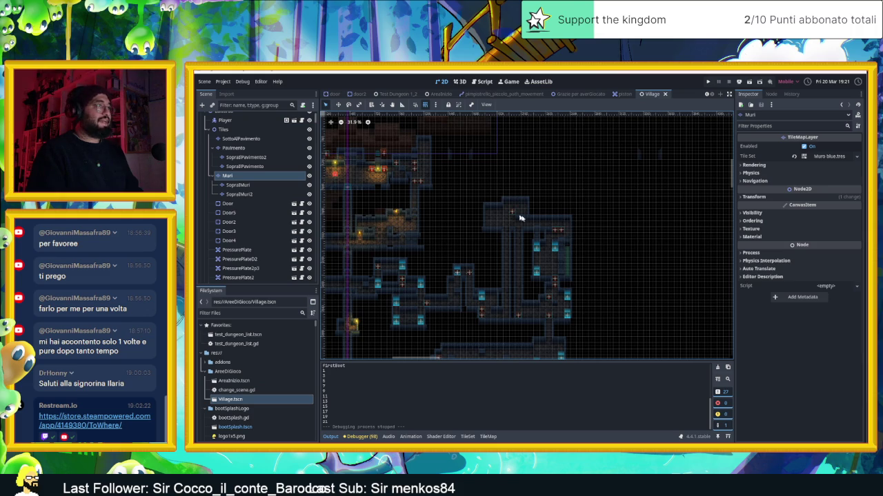
pyautogui.click(268, 178)
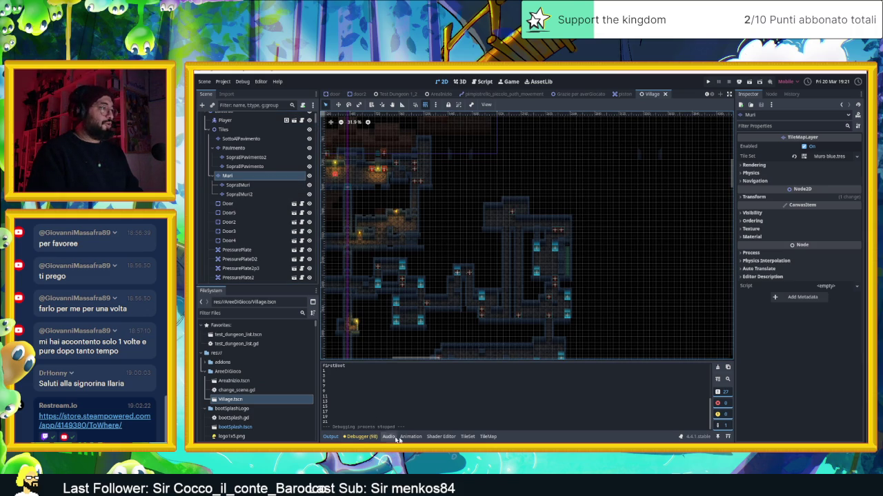
pyautogui.click(487, 436)
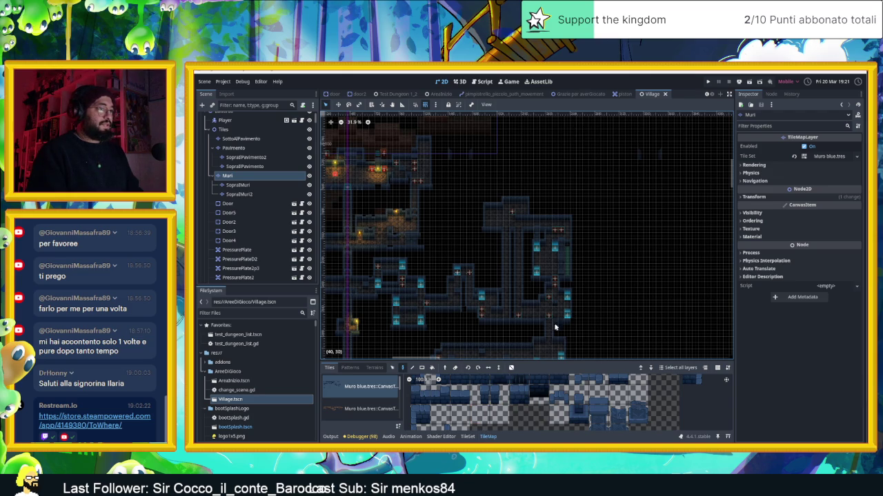
pyautogui.scroll(5, 552, 264)
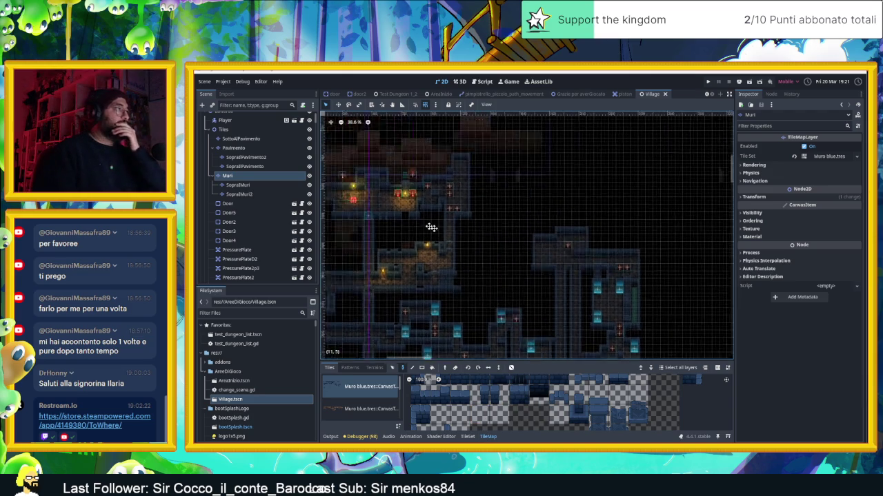
pyautogui.click(508, 263)
pyautogui.hotkey('ctrl', 's')
# Step: Compare the AreaInizio and Village scenes, then minimize the Godot editor
pyautogui.click(440, 94)
pyautogui.scroll(-4, 485, 215)
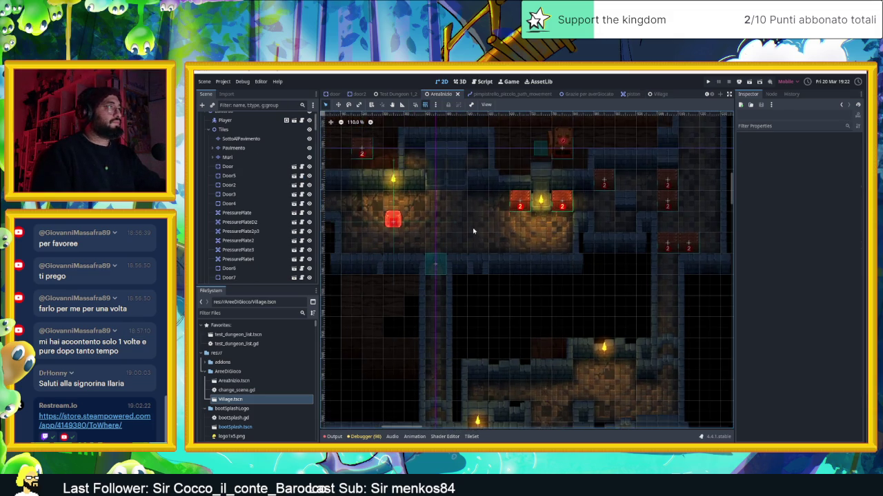
pyautogui.scroll(4, 477, 241)
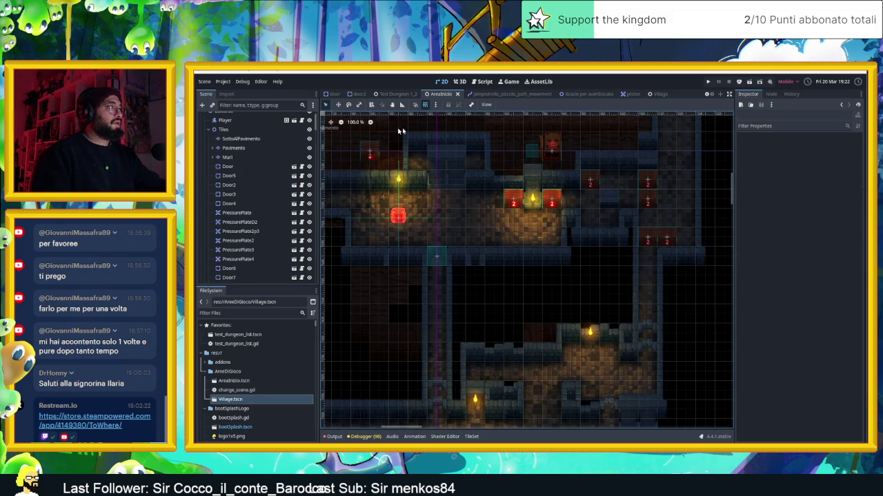
pyautogui.click(652, 93)
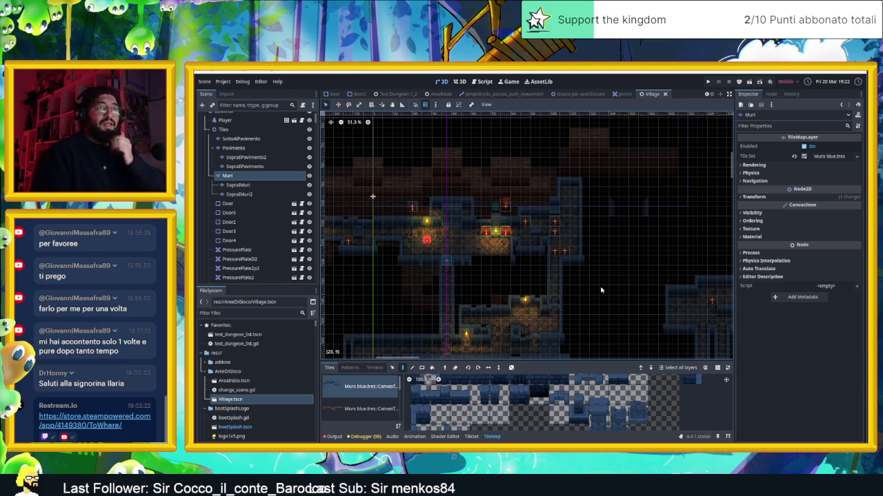
pyautogui.scroll(-3, 570, 290)
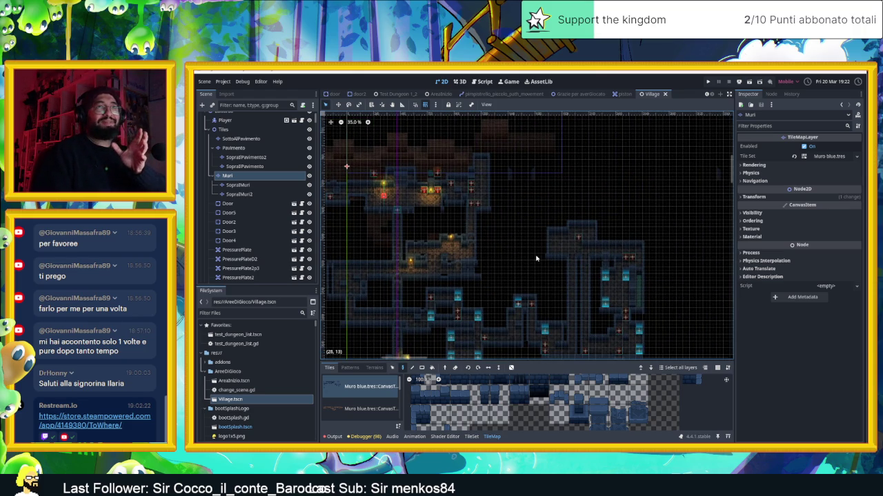
pyautogui.scroll(-3, 528, 281)
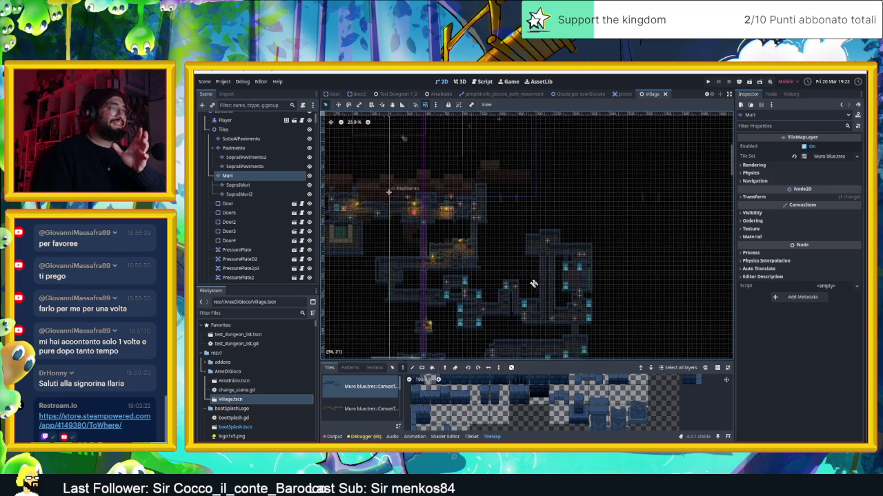
pyautogui.scroll(4, 473, 236)
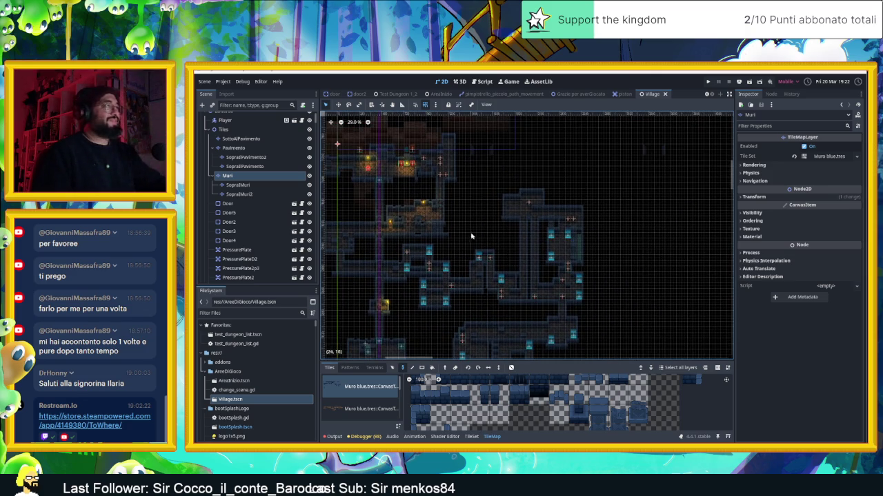
pyautogui.scroll(2, 461, 234)
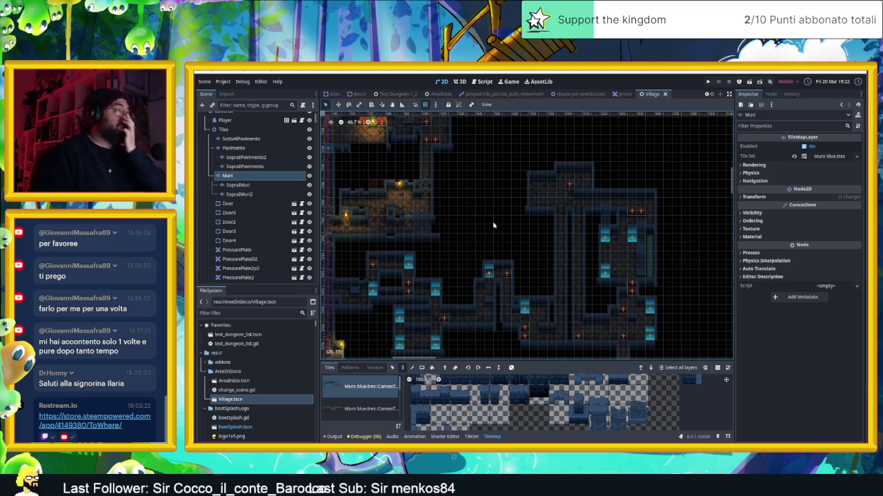
pyautogui.scroll(-2, 491, 222)
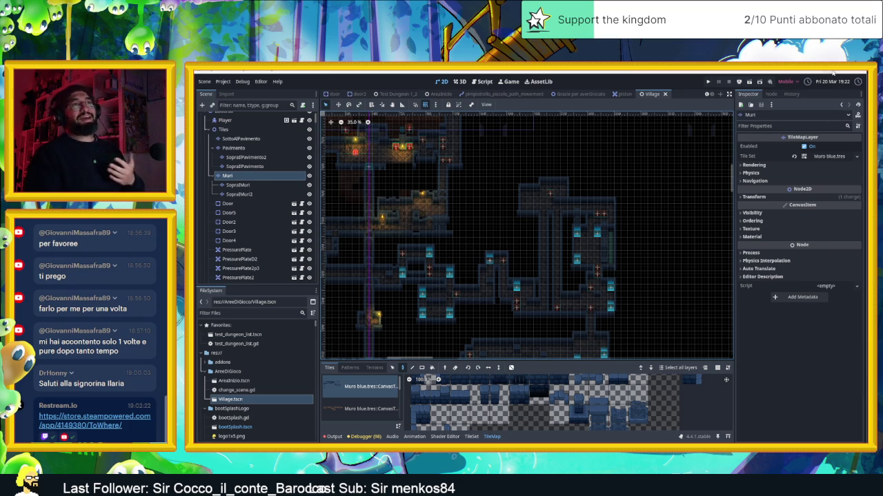
pyautogui.click(831, 71)
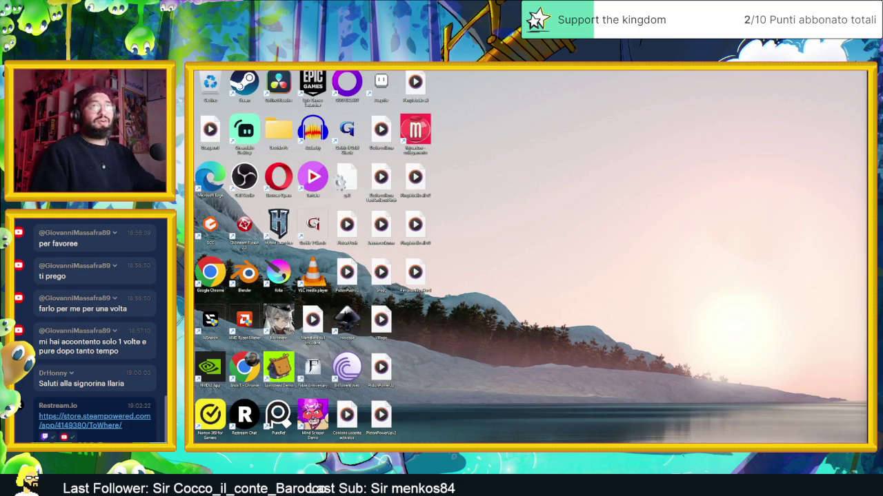
# Step: Search the Start menu for krita to launch it
pyautogui.press('super')
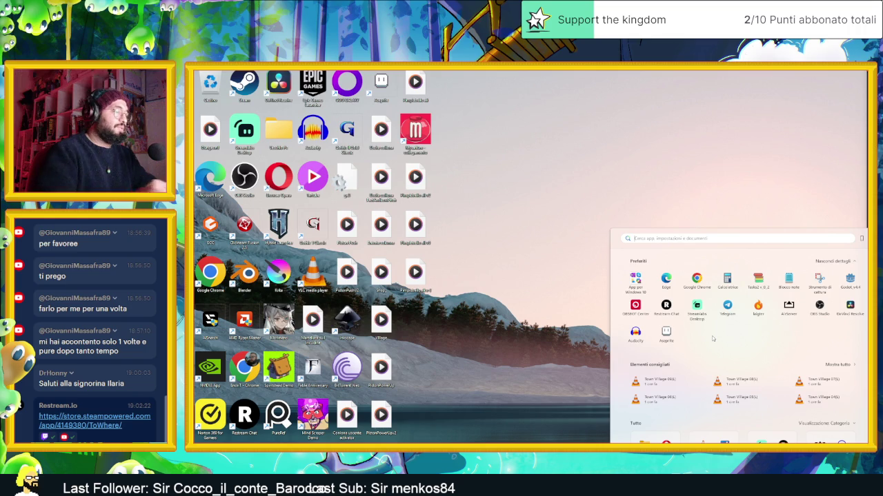
pyautogui.write('krita')
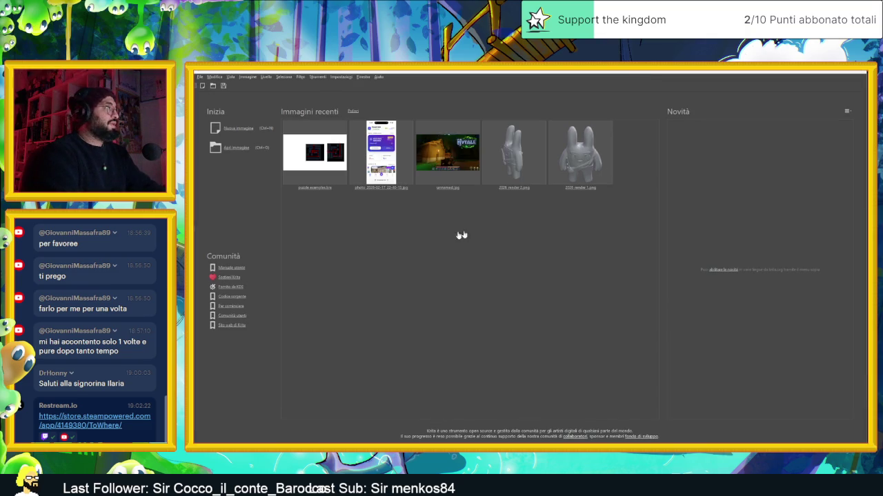
# Step: Create a new 1920×1080 document from Krita's welcome page
pyautogui.click(239, 129)
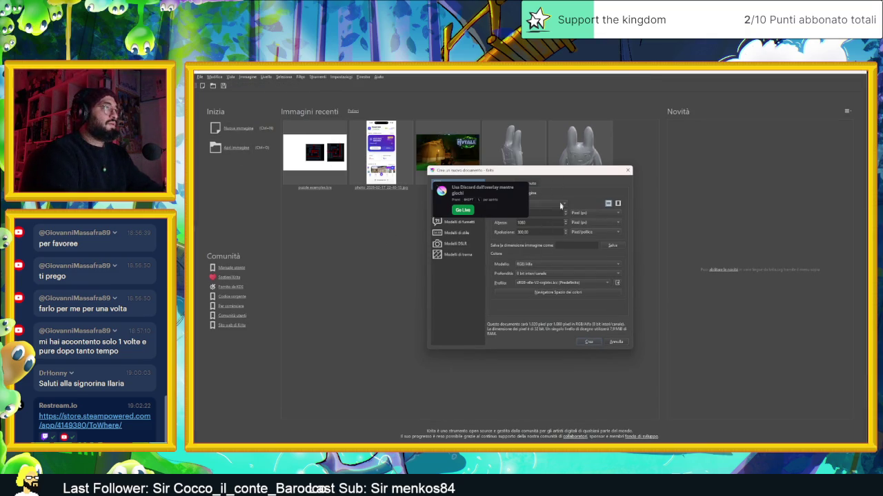
pyautogui.moveTo(538, 170)
pyautogui.mouseDown()
pyautogui.moveTo(555, 163)
pyautogui.moveTo(523, 177)
pyautogui.mouseUp()
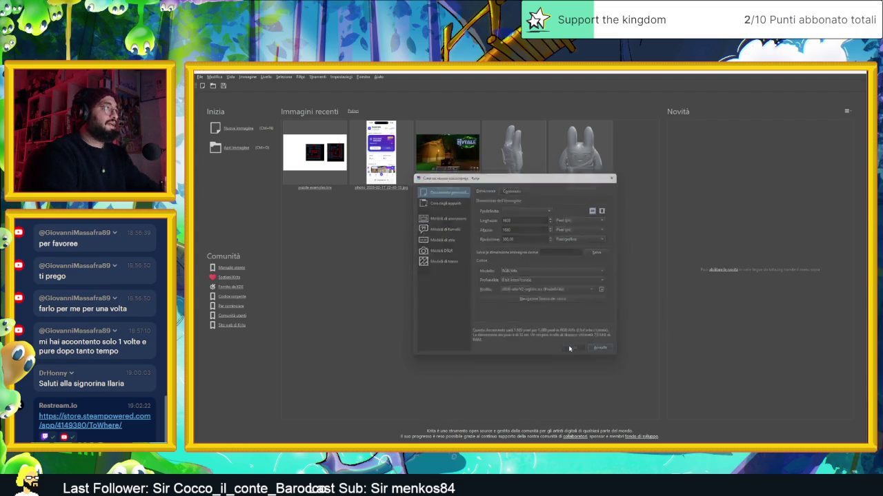
pyautogui.click(573, 349)
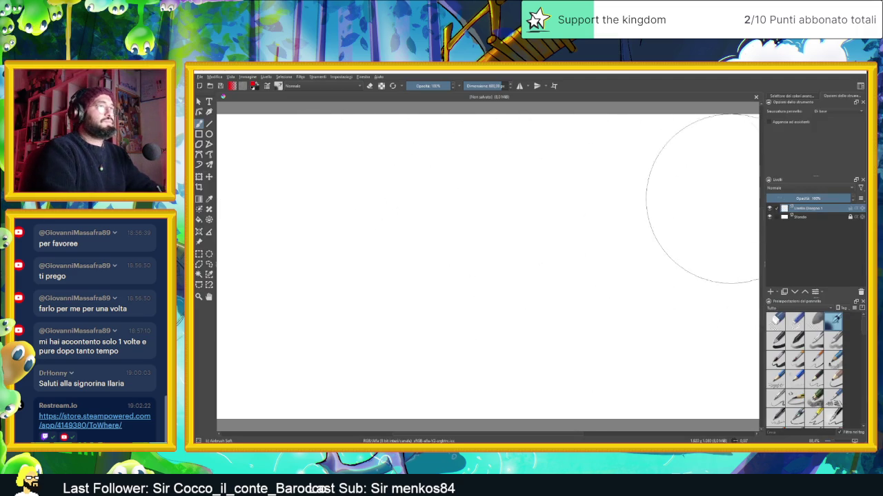
# Step: Fill the Sfondo background layer with light grey
pyautogui.click(785, 217)
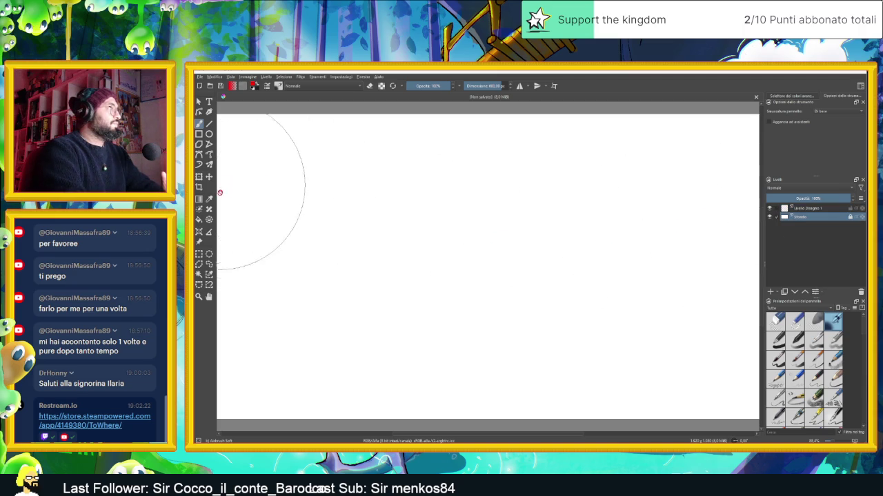
pyautogui.click(199, 220)
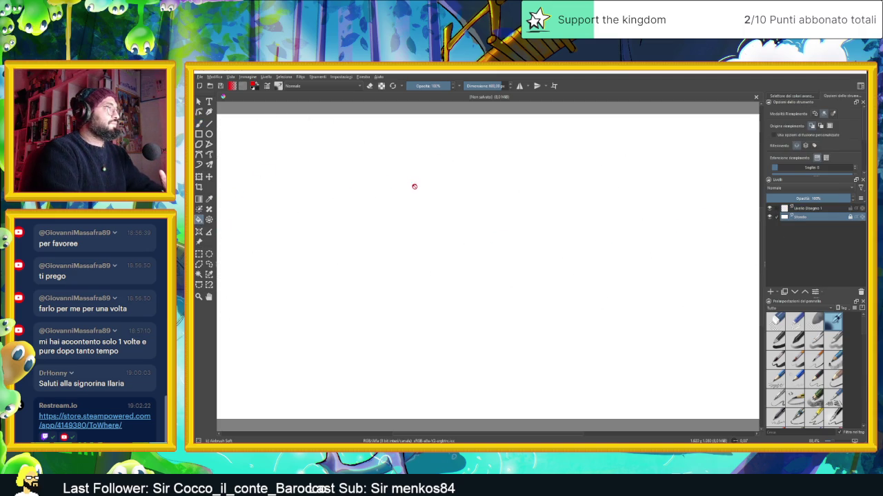
pyautogui.rightClick(396, 207)
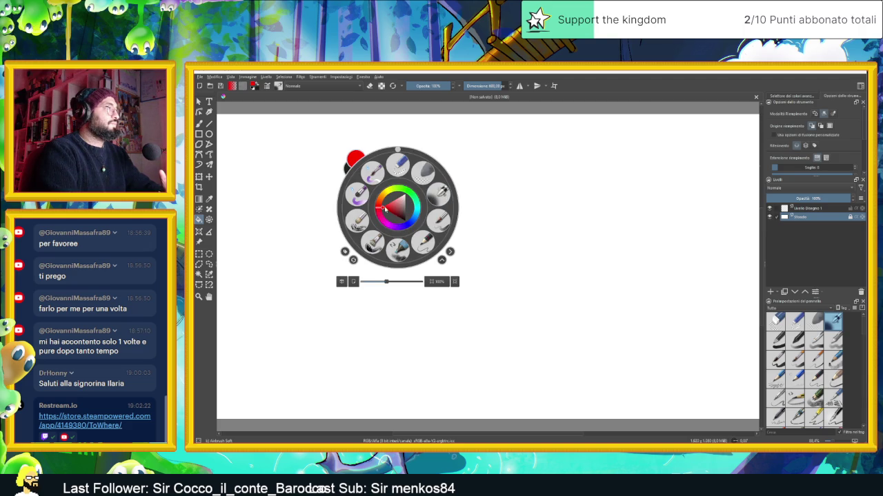
pyautogui.click(397, 211)
pyautogui.click(400, 216)
pyautogui.click(409, 204)
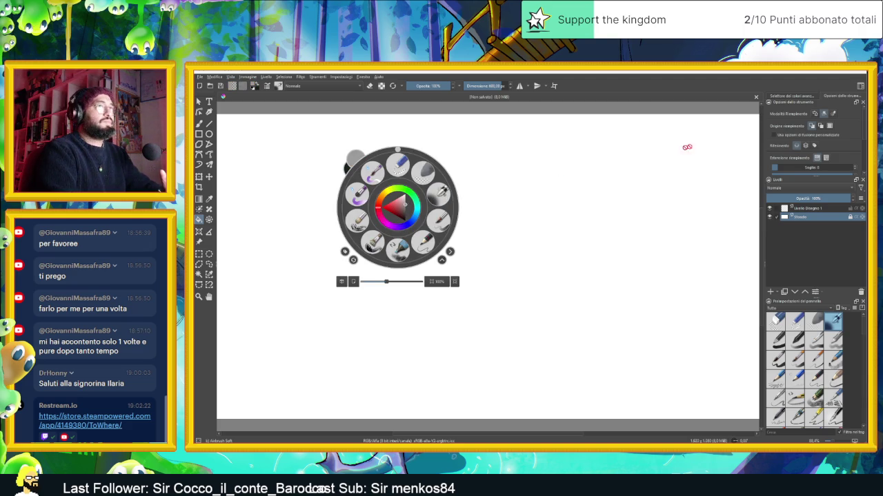
pyautogui.click(798, 97)
pyautogui.click(555, 218)
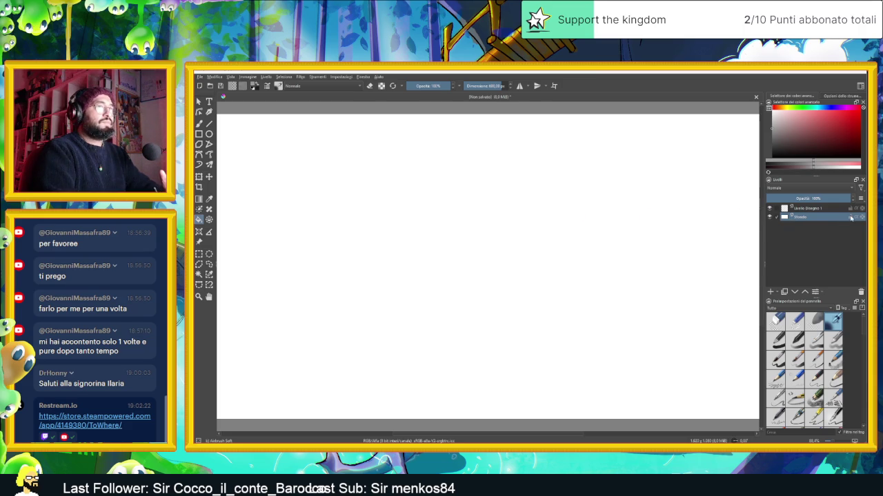
pyautogui.click(684, 258)
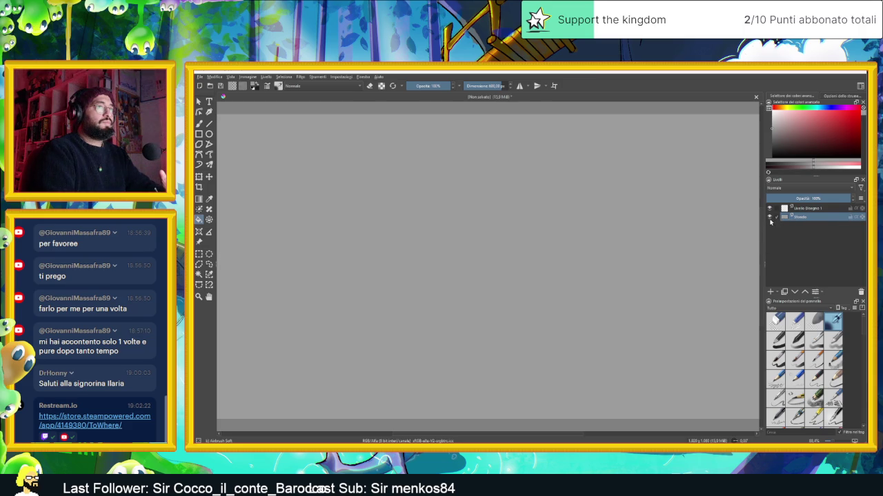
# Step: On Livello Disegno 1, set a tiny freehand brush in dark grey
pyautogui.click(823, 209)
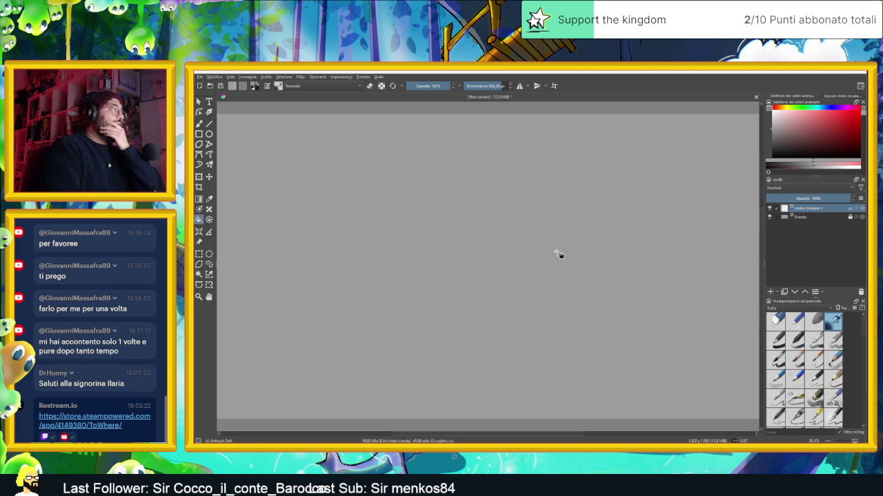
pyautogui.click(198, 123)
pyautogui.click(469, 86)
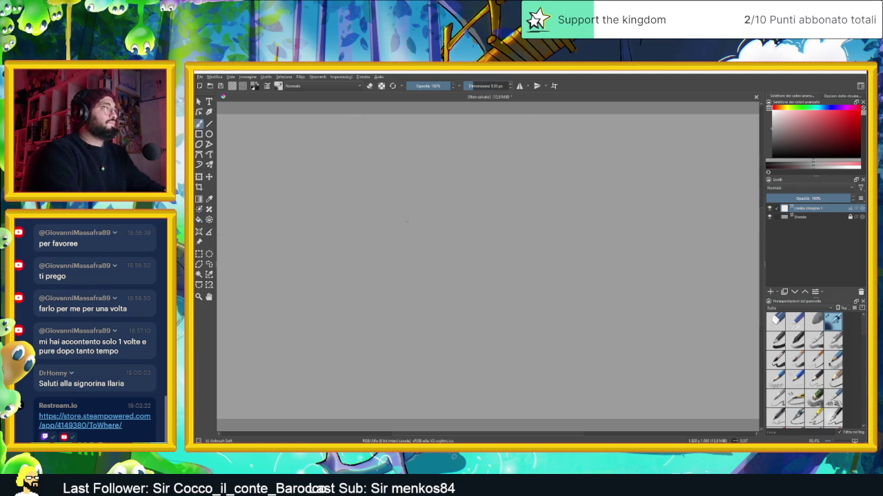
pyautogui.click(771, 157)
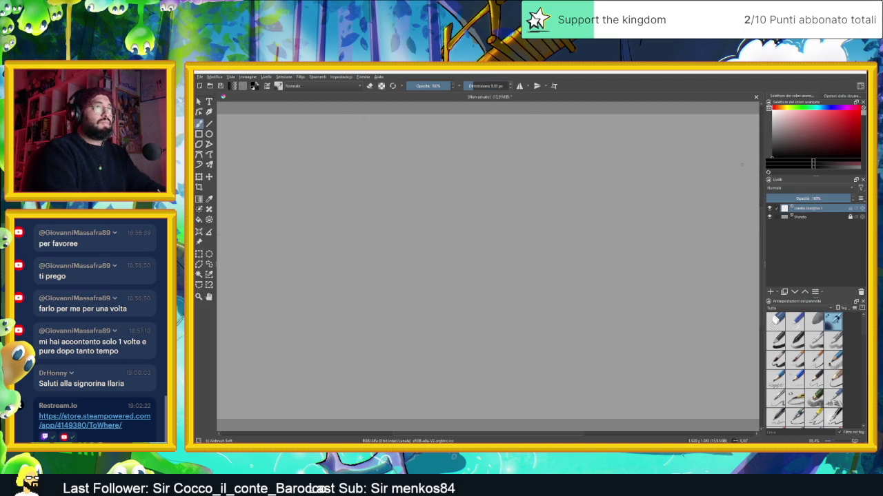
pyautogui.click(822, 108)
pyautogui.click(780, 147)
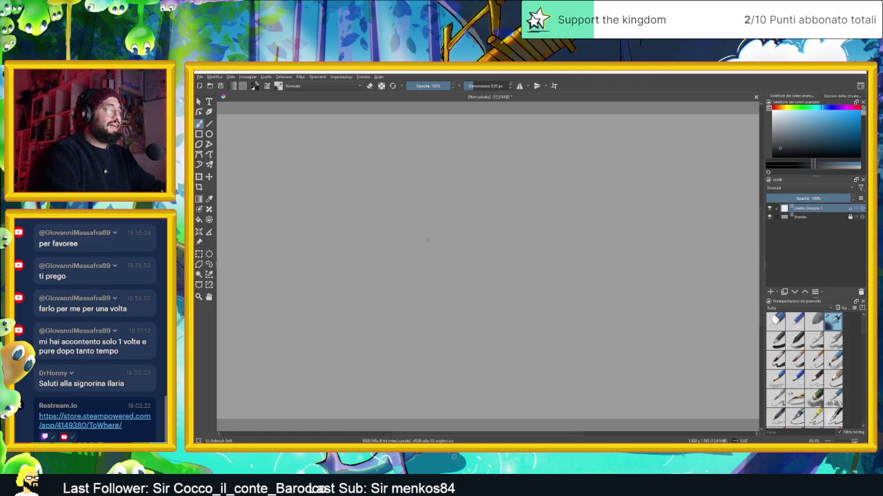
# Step: Draw a few grey test strokes and then delete them
pyautogui.moveTo(430, 232); pyautogui.dragTo(458, 229)
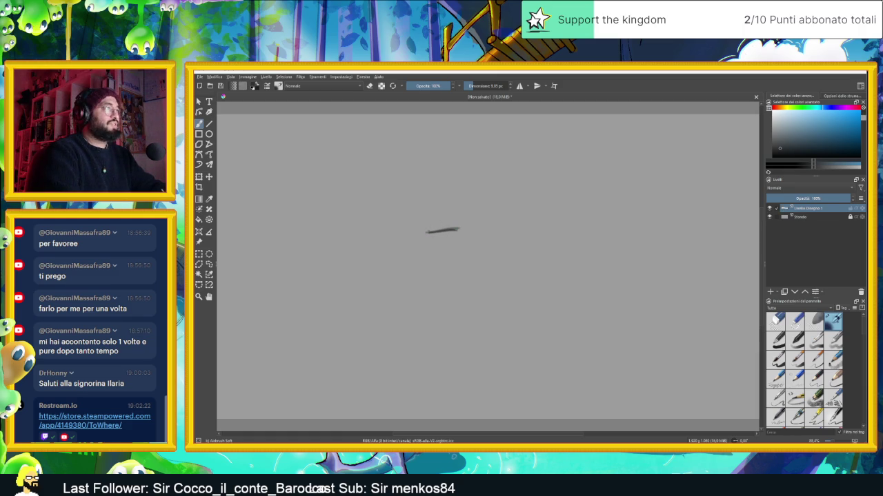
pyautogui.moveTo(405, 260); pyautogui.dragTo(459, 257)
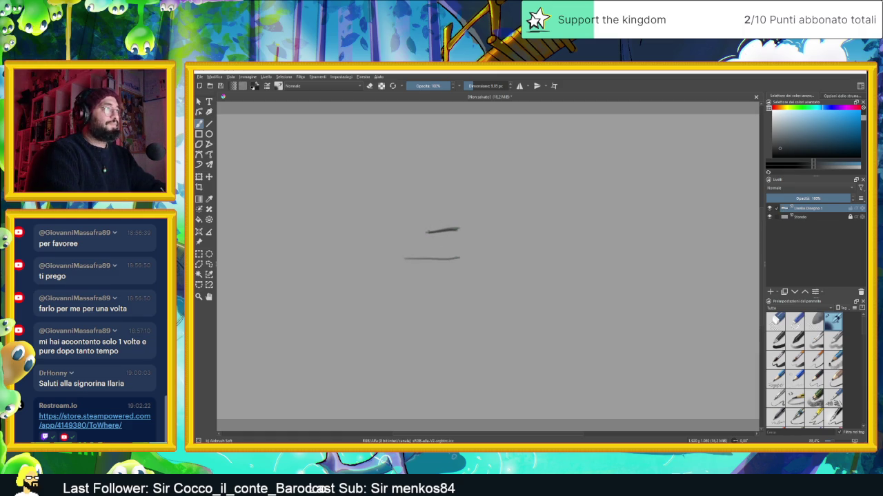
pyautogui.moveTo(397, 261); pyautogui.dragTo(469, 260)
pyautogui.moveTo(414, 233); pyautogui.dragTo(460, 229)
pyautogui.moveTo(401, 261); pyautogui.dragTo(462, 258)
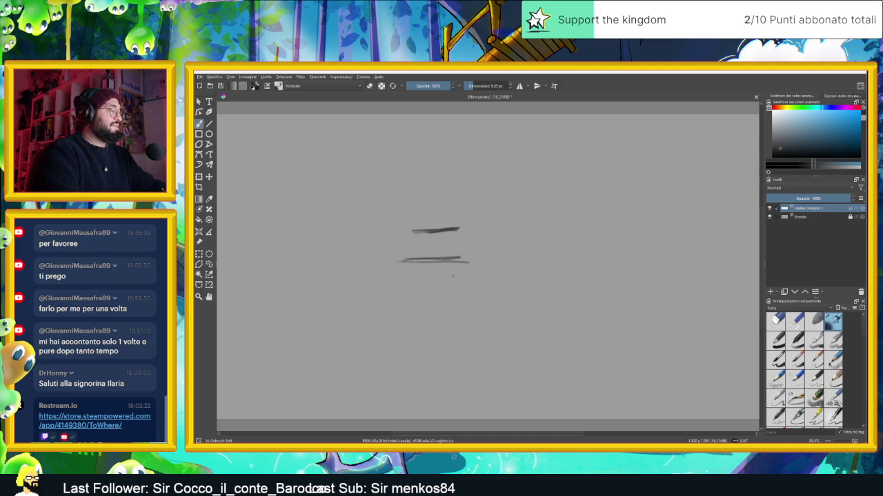
pyautogui.press('Delete')
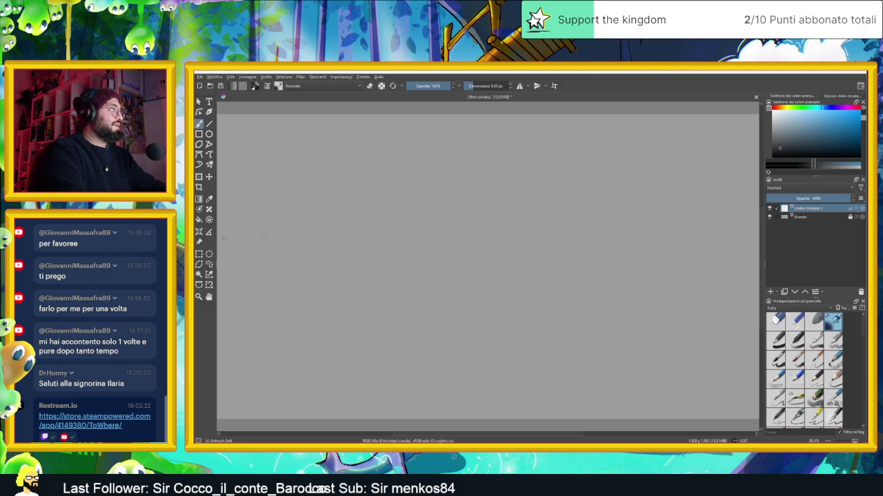
# Step: Sketch the left arrow mark and a cone-roofed hut with roof bands and a door
pyautogui.moveTo(220, 240)
pyautogui.mouseDown()
pyautogui.moveTo(242, 240)
pyautogui.moveTo(241, 255)
pyautogui.moveTo(248, 252)
pyautogui.mouseUp()
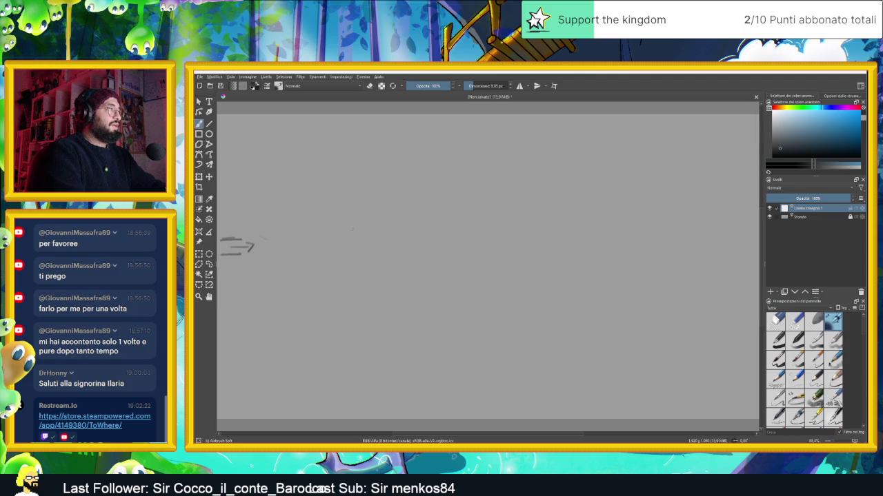
pyautogui.moveTo(361, 229); pyautogui.dragTo(370, 230)
pyautogui.moveTo(362, 190)
pyautogui.mouseDown()
pyautogui.moveTo(364, 229)
pyautogui.moveTo(364, 187)
pyautogui.moveTo(364, 223)
pyautogui.moveTo(402, 137)
pyautogui.moveTo(441, 204)
pyautogui.mouseUp()
pyautogui.moveTo(419, 142); pyautogui.dragTo(447, 212)
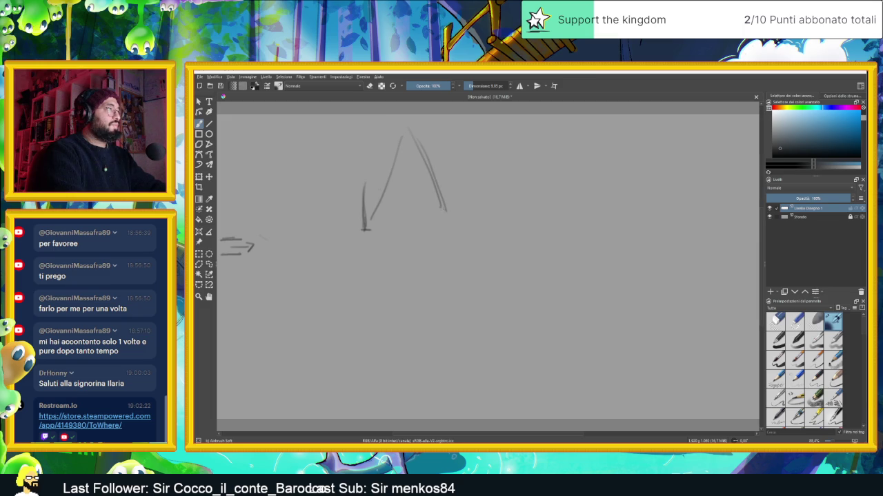
pyautogui.moveTo(373, 220)
pyautogui.mouseDown()
pyautogui.moveTo(440, 217)
pyautogui.moveTo(400, 222)
pyautogui.moveTo(415, 219)
pyautogui.moveTo(382, 209)
pyautogui.moveTo(436, 202)
pyautogui.moveTo(433, 186)
pyautogui.moveTo(398, 177)
pyautogui.moveTo(437, 181)
pyautogui.moveTo(437, 189)
pyautogui.mouseUp()
pyautogui.moveTo(385, 177)
pyautogui.mouseDown()
pyautogui.moveTo(381, 186)
pyautogui.moveTo(394, 191)
pyautogui.moveTo(418, 158)
pyautogui.moveTo(422, 166)
pyautogui.moveTo(397, 161)
pyautogui.mouseUp()
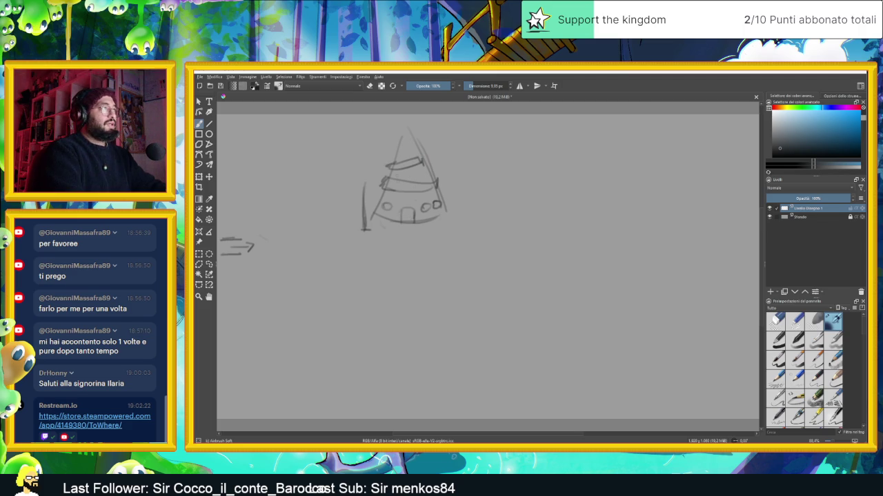
pyautogui.moveTo(406, 215); pyautogui.dragTo(404, 225)
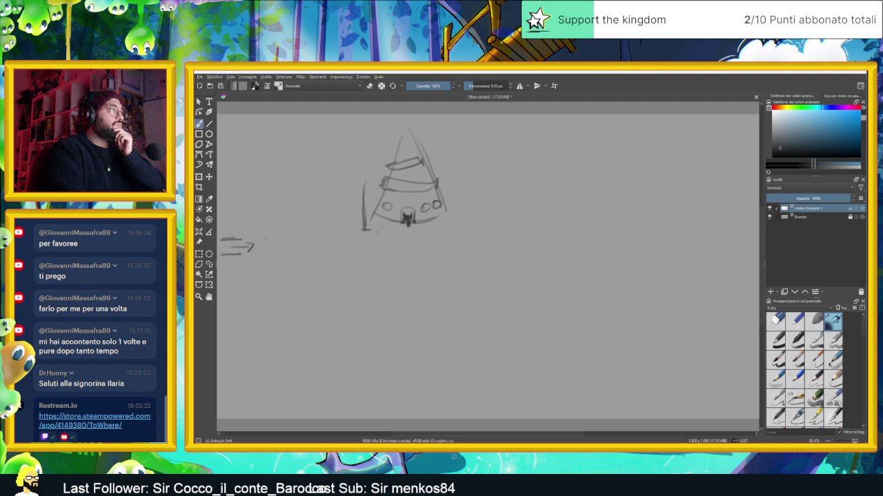
# Step: Sketch rough rectangular boxes directly left and right of the hut
pyautogui.moveTo(374, 233); pyautogui.dragTo(343, 234)
pyautogui.moveTo(342, 199); pyautogui.dragTo(358, 197)
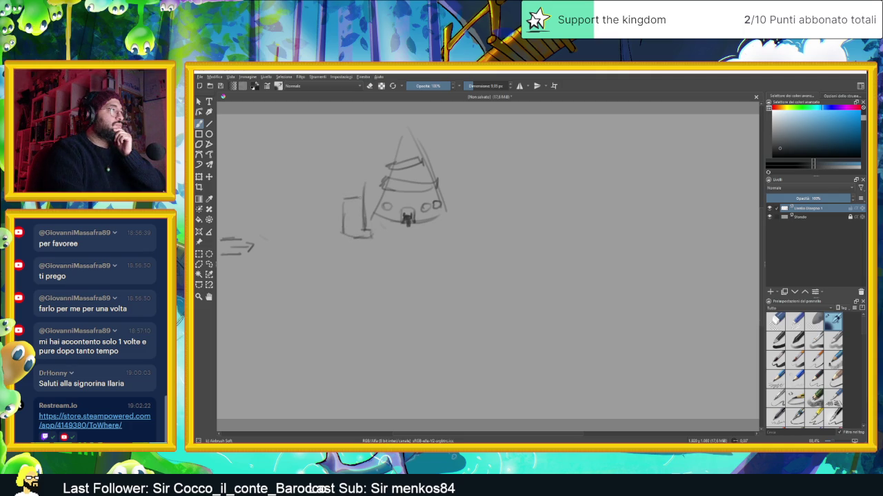
pyautogui.moveTo(438, 232)
pyautogui.mouseDown()
pyautogui.moveTo(465, 231)
pyautogui.moveTo(457, 223)
pyautogui.moveTo(469, 233)
pyautogui.mouseUp()
pyautogui.moveTo(467, 215); pyautogui.dragTo(467, 232)
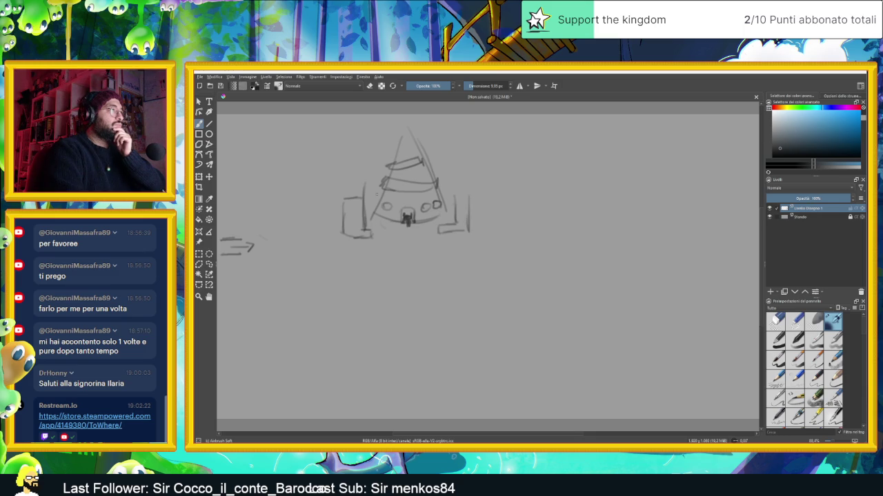
pyautogui.moveTo(339, 193)
pyautogui.mouseDown()
pyautogui.moveTo(366, 189)
pyautogui.moveTo(346, 198)
pyautogui.mouseUp()
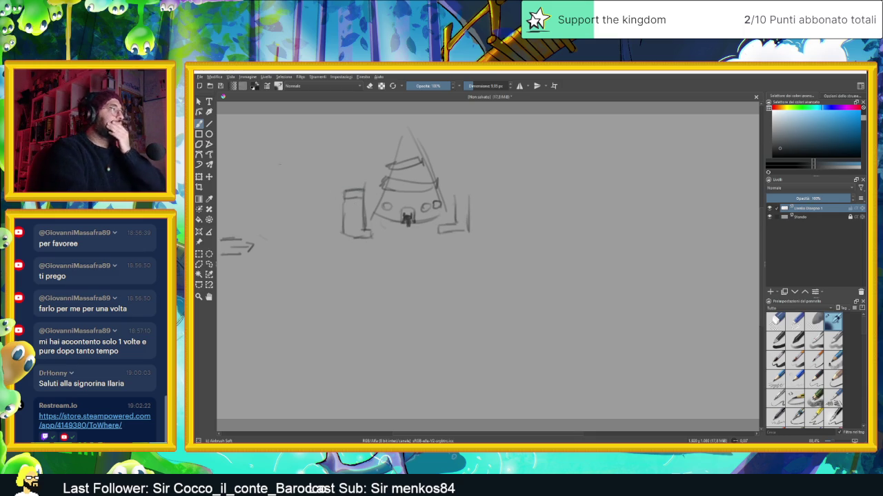
# Step: Add blocks above-left and above-right of the hut, plus small boxes below-right and far left
pyautogui.moveTo(285, 178)
pyautogui.mouseDown()
pyautogui.moveTo(345, 176)
pyautogui.moveTo(294, 178)
pyautogui.mouseUp()
pyautogui.moveTo(344, 163)
pyautogui.mouseDown()
pyautogui.moveTo(345, 176)
pyautogui.moveTo(307, 163)
pyautogui.moveTo(285, 177)
pyautogui.mouseUp()
pyautogui.moveTo(480, 187); pyautogui.dragTo(523, 184)
pyautogui.moveTo(470, 167)
pyautogui.mouseDown()
pyautogui.moveTo(469, 183)
pyautogui.moveTo(519, 168)
pyautogui.mouseUp()
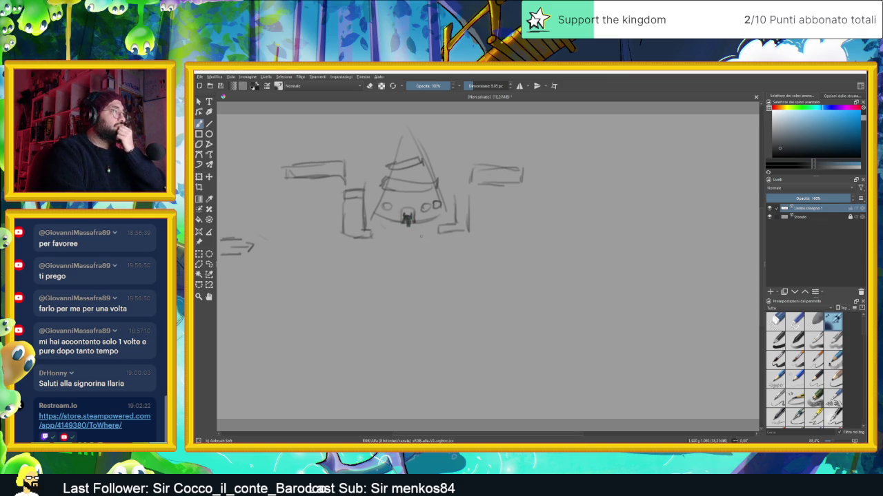
pyautogui.moveTo(437, 241); pyautogui.dragTo(452, 259)
pyautogui.moveTo(220, 239)
pyautogui.mouseDown()
pyautogui.moveTo(261, 241)
pyautogui.moveTo(240, 273)
pyautogui.moveTo(267, 272)
pyautogui.mouseUp()
pyautogui.moveTo(238, 188)
pyautogui.mouseDown()
pyautogui.moveTo(239, 168)
pyautogui.moveTo(269, 169)
pyautogui.moveTo(268, 186)
pyautogui.moveTo(268, 171)
pyautogui.moveTo(250, 170)
pyautogui.moveTo(240, 190)
pyautogui.moveTo(267, 183)
pyautogui.moveTo(263, 190)
pyautogui.mouseUp()
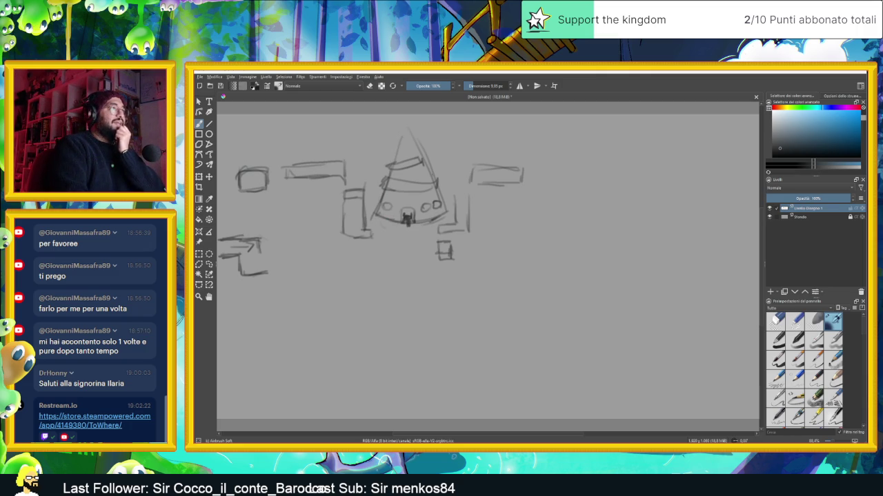
# Step: Darken the cone hut outline and draw upright structures at the upper right
pyautogui.moveTo(415, 131); pyautogui.dragTo(433, 177)
pyautogui.moveTo(408, 118)
pyautogui.mouseDown()
pyautogui.moveTo(397, 157)
pyautogui.moveTo(421, 136)
pyautogui.moveTo(424, 148)
pyautogui.mouseUp()
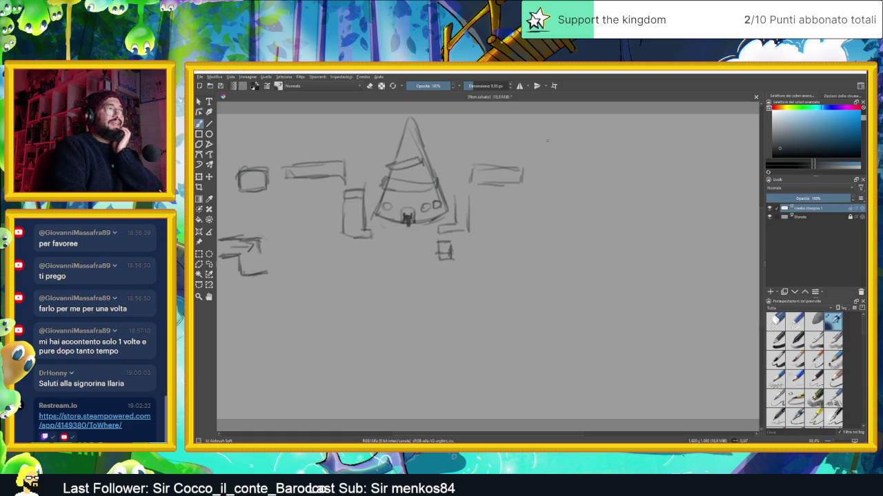
pyautogui.moveTo(546, 156); pyautogui.dragTo(598, 149)
pyautogui.moveTo(597, 138); pyautogui.dragTo(593, 158)
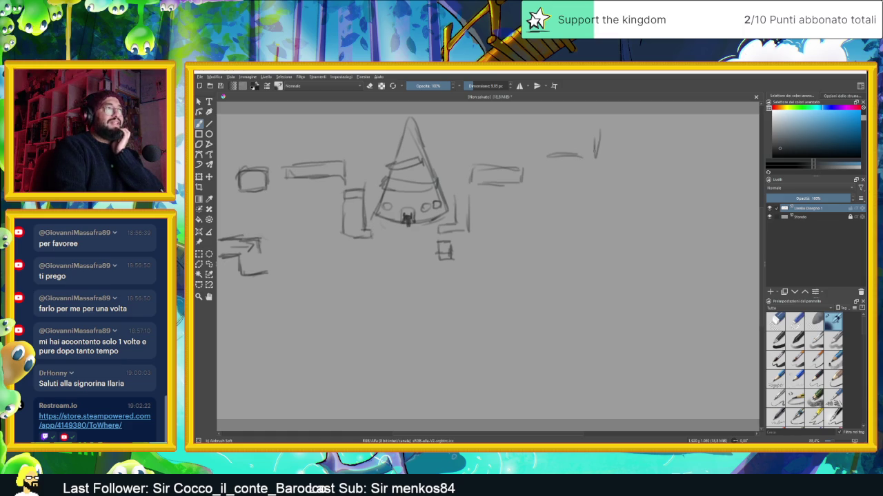
pyautogui.moveTo(547, 119); pyautogui.dragTo(542, 155)
pyautogui.moveTo(569, 130); pyautogui.dragTo(575, 166)
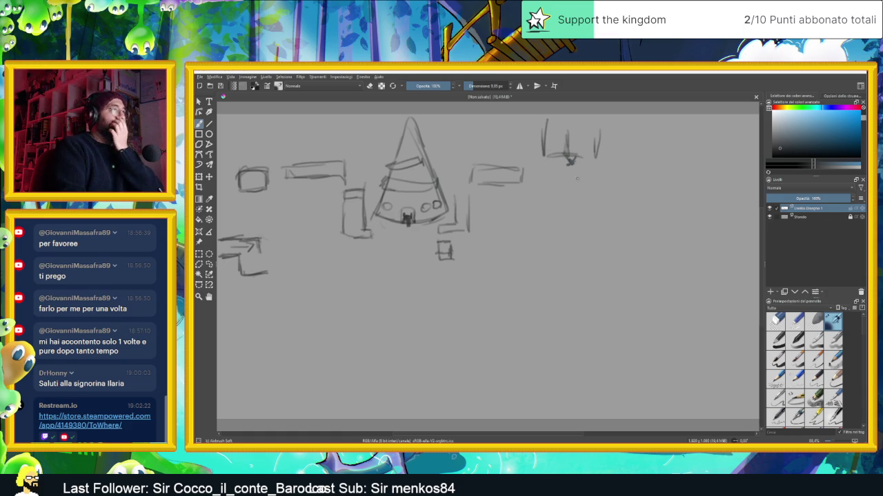
pyautogui.moveTo(595, 159); pyautogui.dragTo(607, 158)
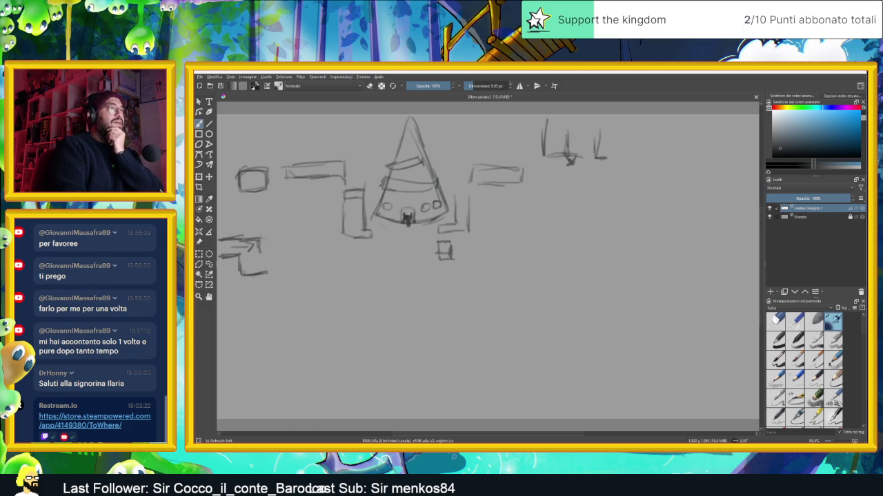
pyautogui.moveTo(544, 157); pyautogui.dragTo(522, 158)
# Step: Draw a long base line under the upper-right structures with a wall running down from it
pyautogui.moveTo(476, 180); pyautogui.dragTo(605, 177)
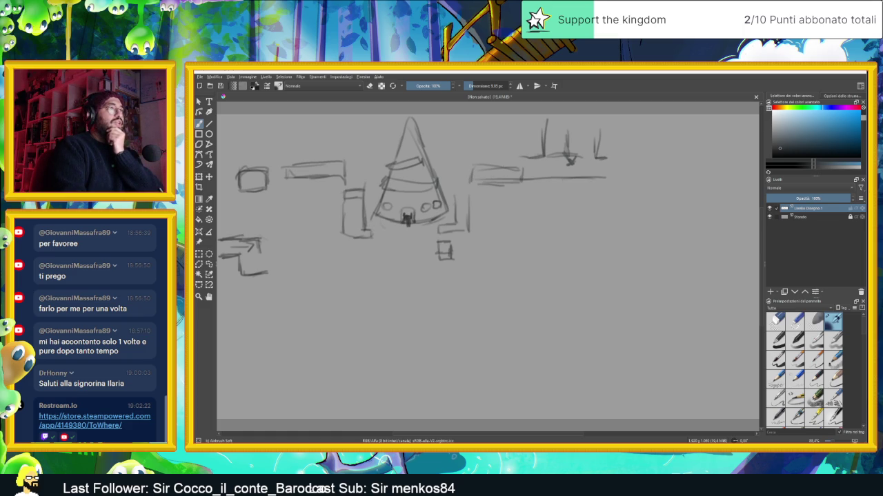
pyautogui.moveTo(496, 180); pyautogui.dragTo(488, 228)
pyautogui.moveTo(496, 182)
pyautogui.mouseDown()
pyautogui.moveTo(495, 234)
pyautogui.moveTo(483, 252)
pyautogui.moveTo(415, 245)
pyautogui.mouseUp()
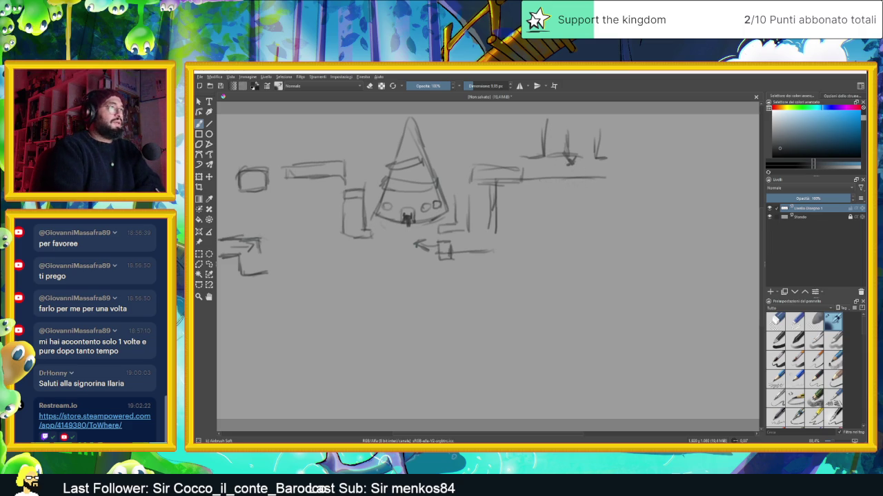
pyautogui.moveTo(494, 182)
pyautogui.mouseDown()
pyautogui.moveTo(513, 181)
pyautogui.moveTo(496, 181)
pyautogui.moveTo(498, 195)
pyautogui.mouseUp()
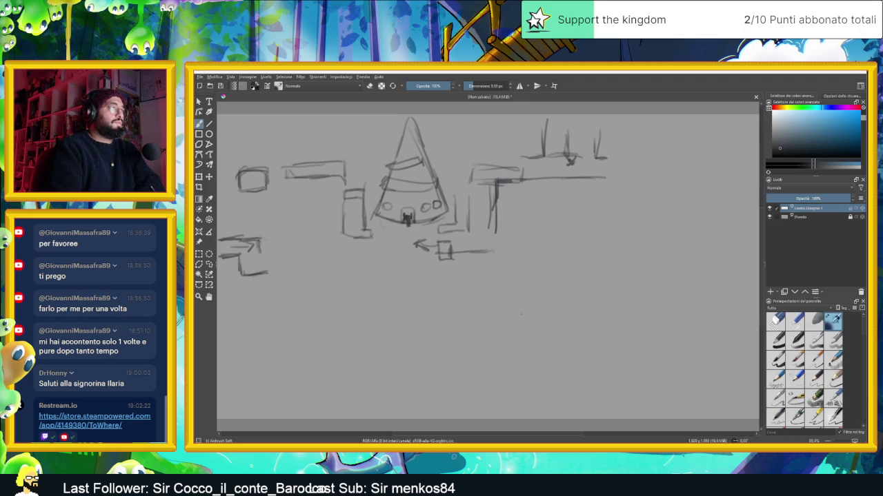
# Step: Draw a downward path from the hut to a new building, then show the desktop
pyautogui.moveTo(405, 251); pyautogui.dragTo(398, 338)
pyautogui.moveTo(415, 262)
pyautogui.mouseDown()
pyautogui.moveTo(410, 363)
pyautogui.moveTo(420, 353)
pyautogui.moveTo(441, 376)
pyautogui.moveTo(390, 379)
pyautogui.moveTo(442, 410)
pyautogui.mouseUp()
pyautogui.moveTo(387, 379)
pyautogui.mouseDown()
pyautogui.moveTo(411, 412)
pyautogui.moveTo(441, 411)
pyautogui.moveTo(433, 411)
pyautogui.mouseUp()
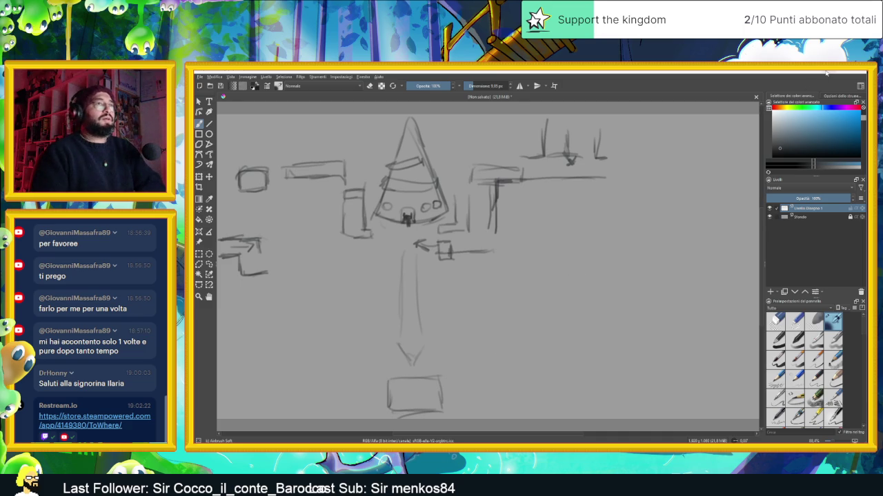
pyautogui.press('super+d')
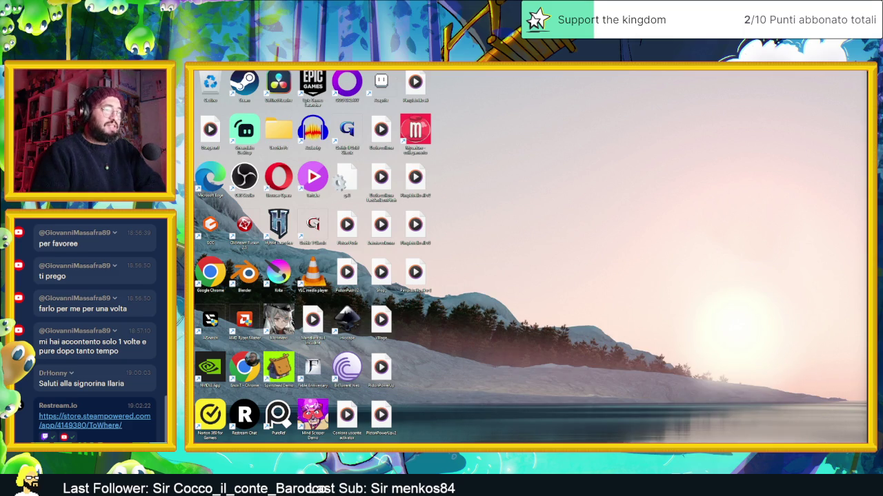
# Step: Open the Gemini site in a new browser tab
pyautogui.hotkey('alt', 'Tab')
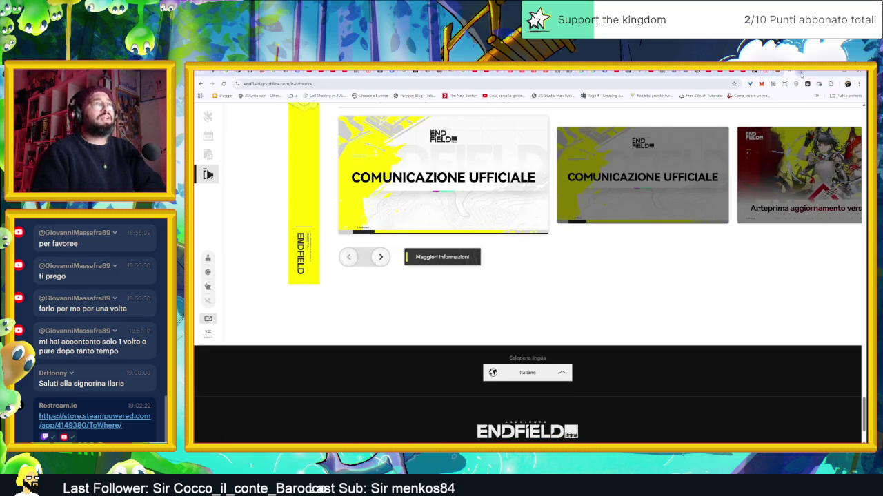
pyautogui.click(800, 74)
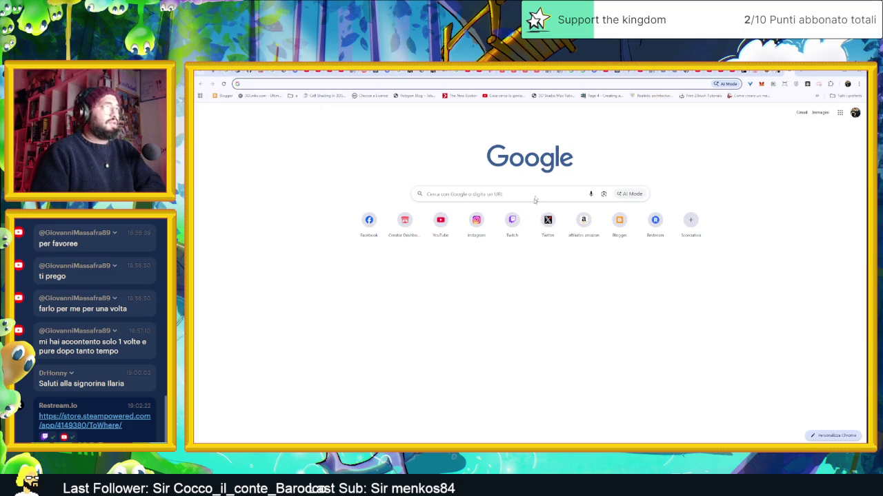
pyautogui.click(390, 87)
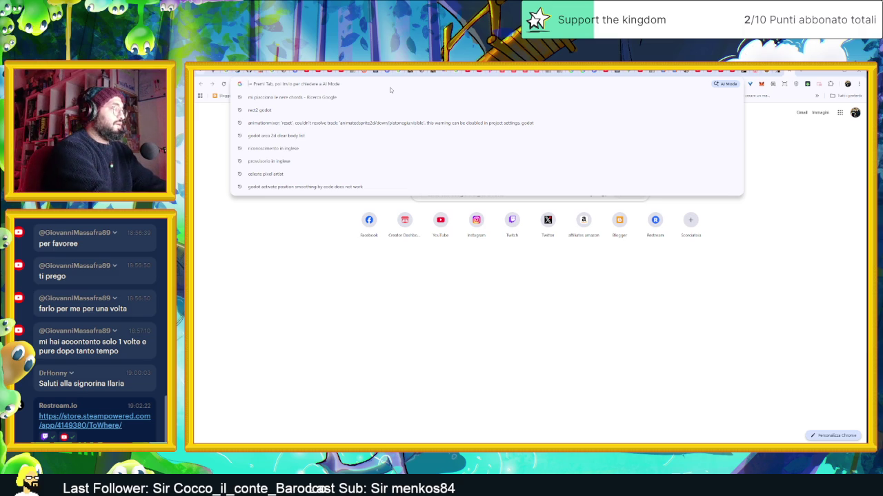
pyautogui.write('gemini.google.com/?hl=it')
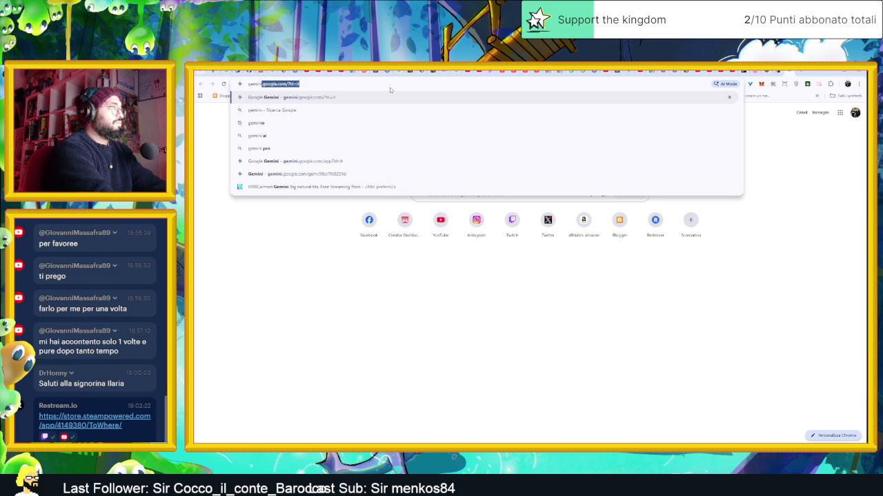
pyautogui.press('Return')
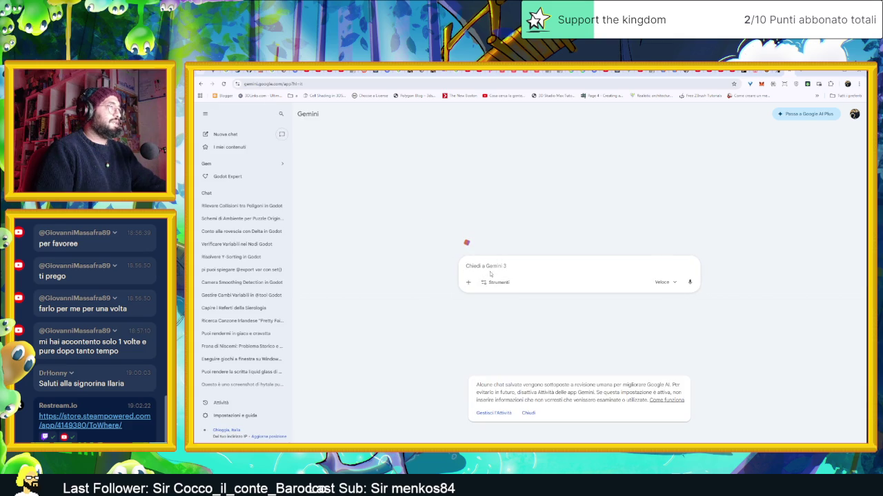
# Step: Draft the Italian prompt asking for a dungeon village for game inspiration, then open the attachment menu
pyautogui.write('Puoi ')
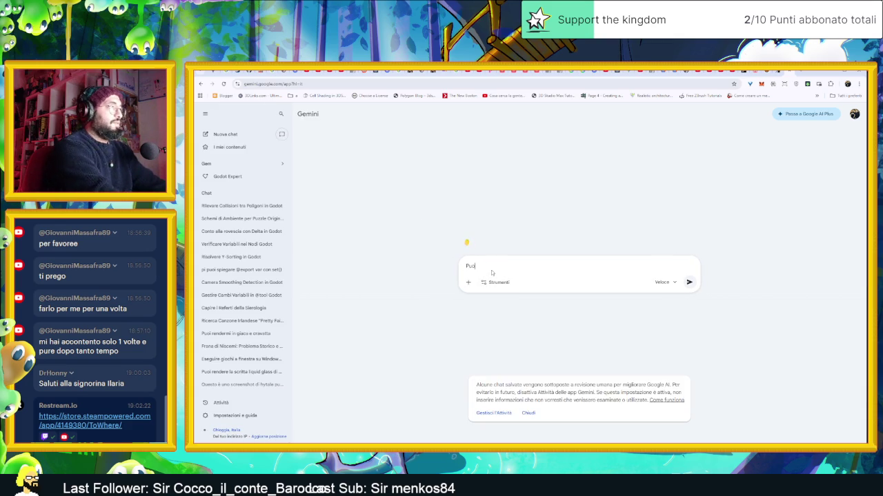
pyautogui.write('generarmi')
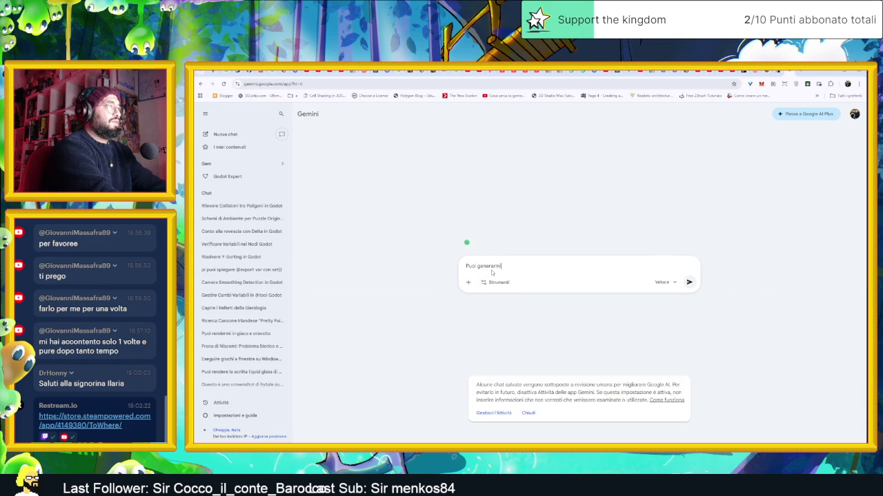
pyautogui.write(' un villagio i')
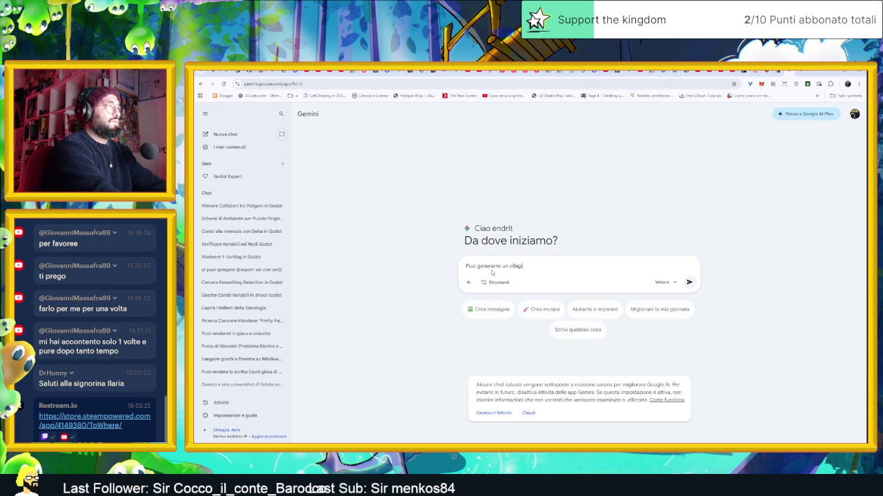
pyautogui.write('n un dungeon')
pyautogui.write(' ,')
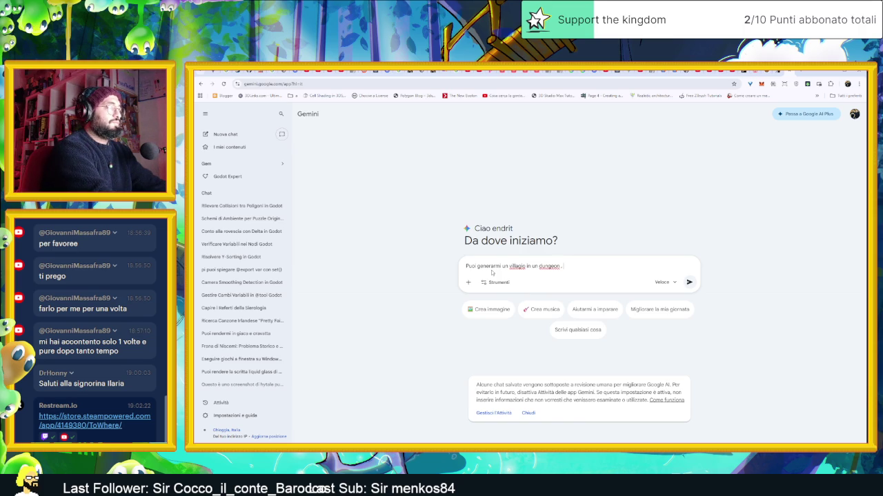
pyautogui.write(' sto lavora')
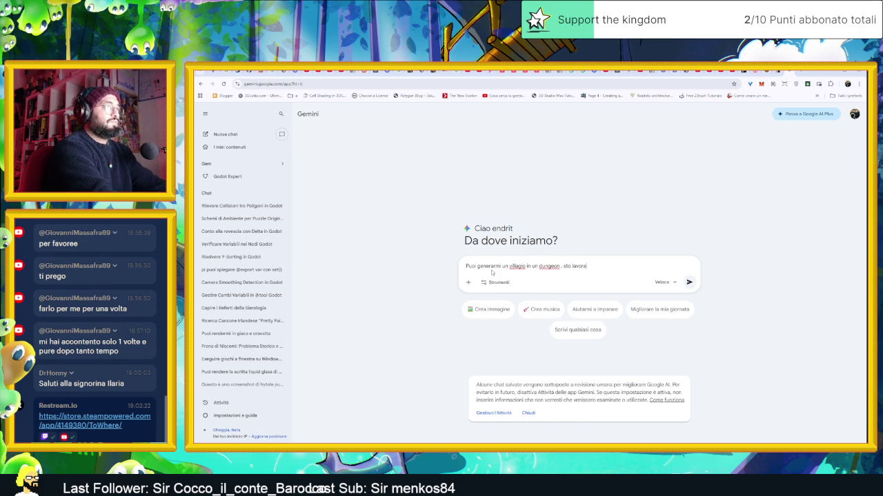
pyautogui.write('ndo al mio gioco')
pyautogui.write(" e vorrei dell'O")
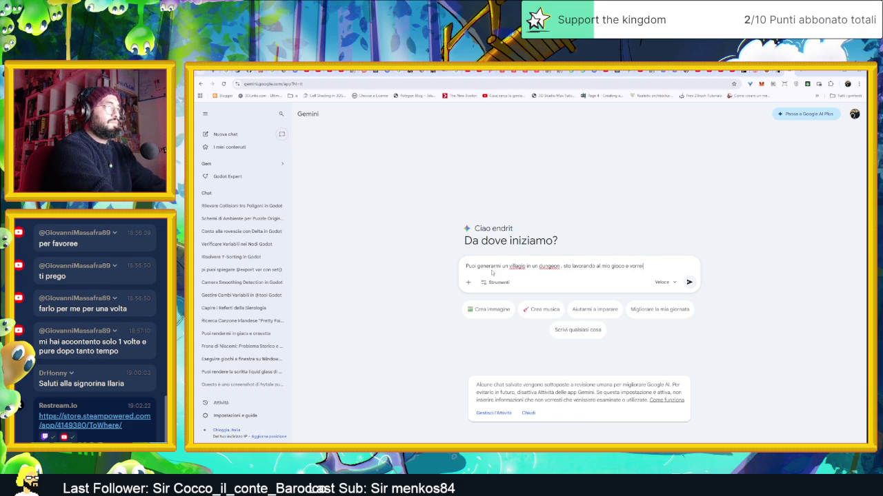
pyautogui.press('BackSpace')
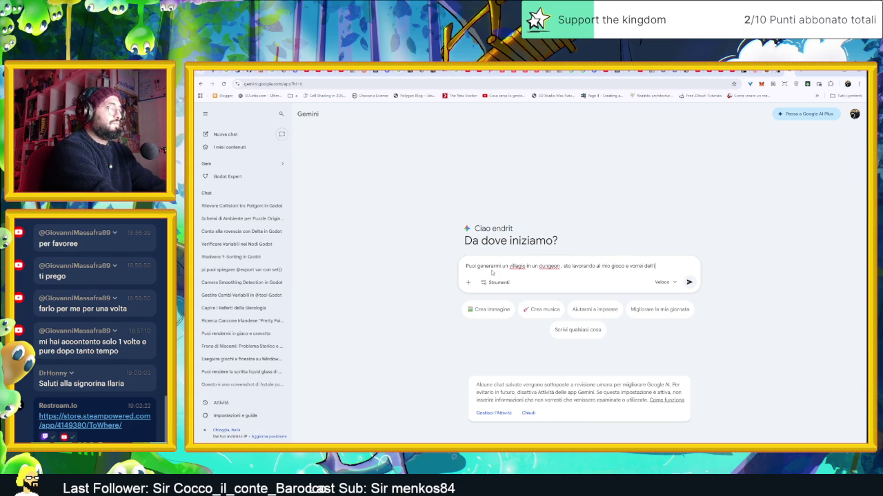
pyautogui.write('spirazione')
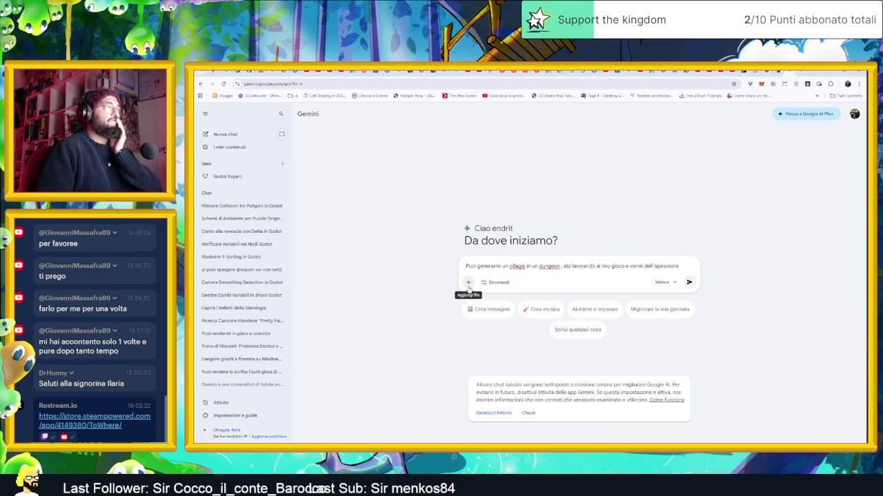
pyautogui.click(468, 284)
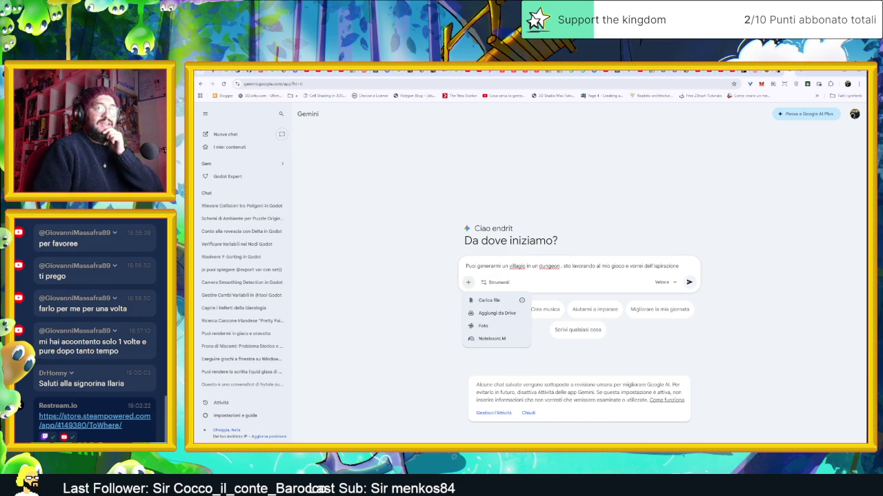
pyautogui.hotkey('alt', 'Tab')
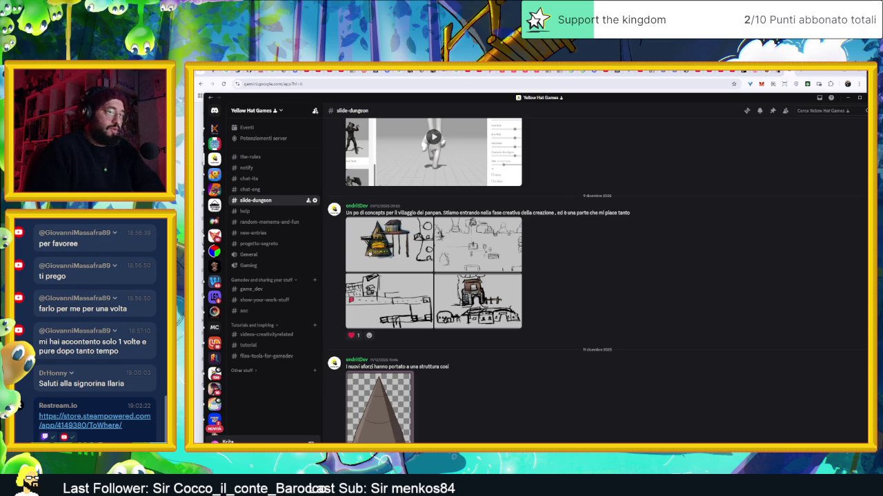
# Step: Flip briefly to Gemini and back to Discord, then bring up the Godot editor
pyautogui.hotkey('alt', 'Tab')
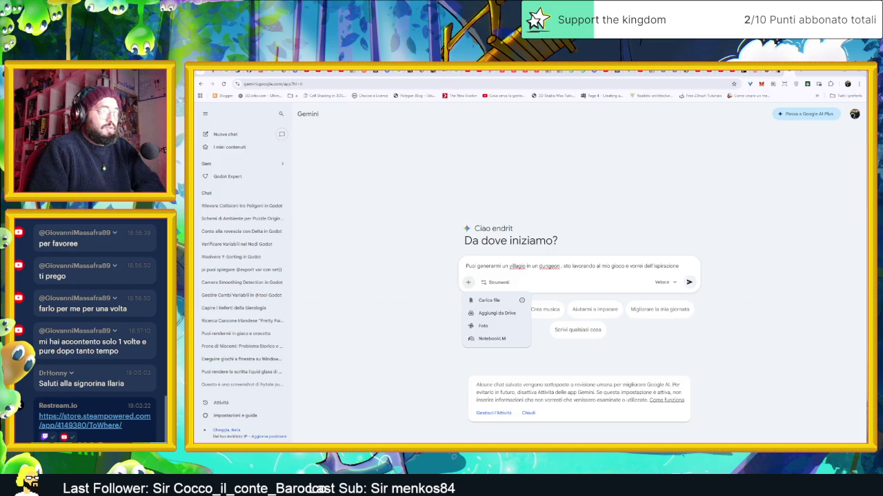
pyautogui.hotkey('alt', 'Tab')
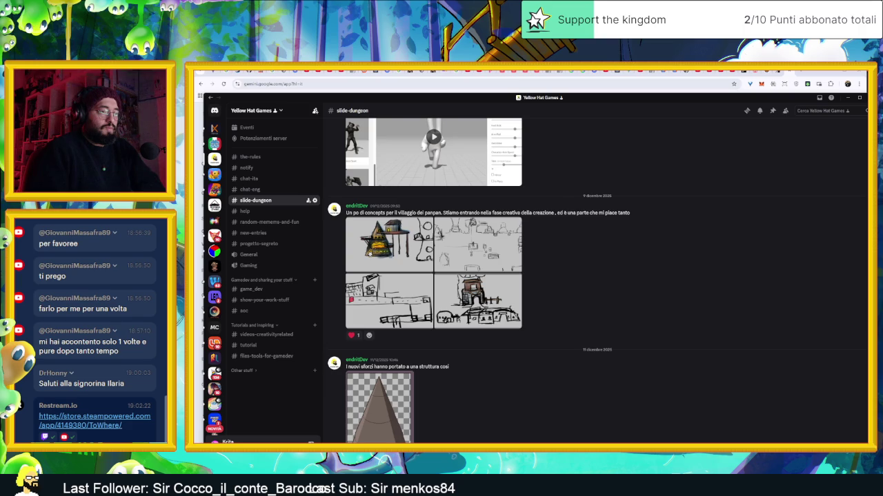
pyautogui.hotkey('alt', 'Tab')
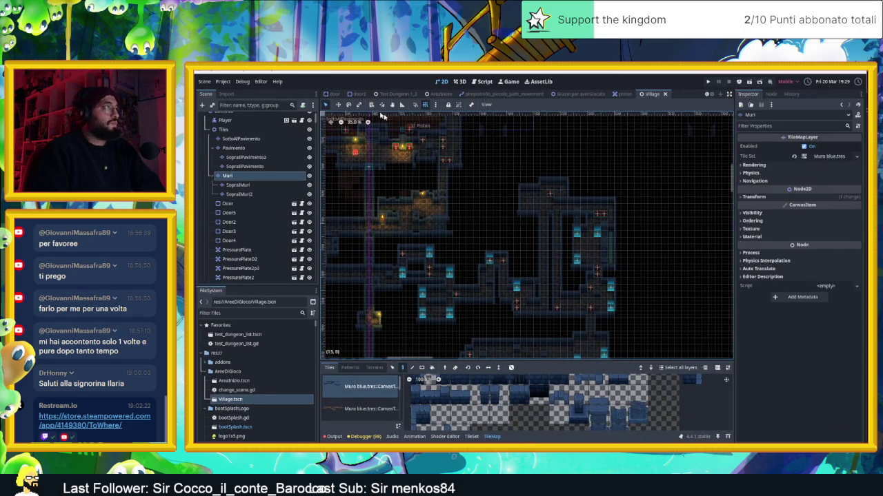
# Step: Open the testing new tiles 04_05 dungeon scene and run it
pyautogui.click(399, 94)
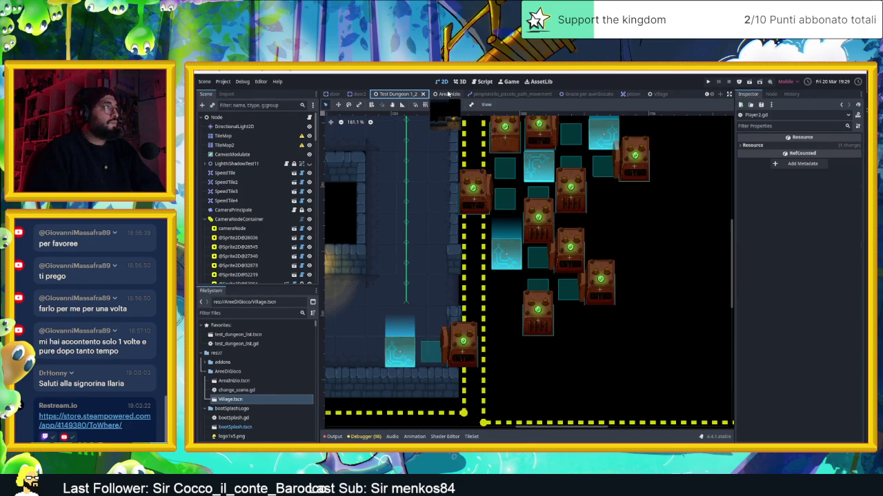
pyautogui.scroll(3, 398, 96)
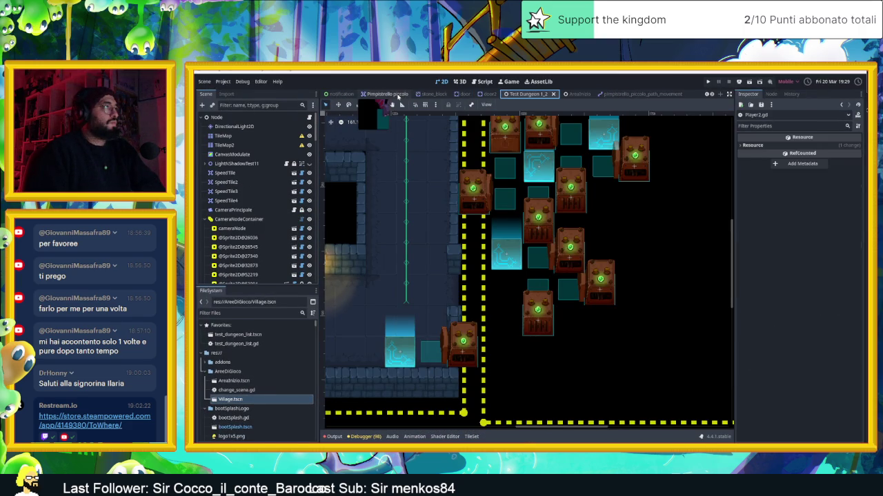
pyautogui.scroll(3, 398, 96)
pyautogui.click(398, 96)
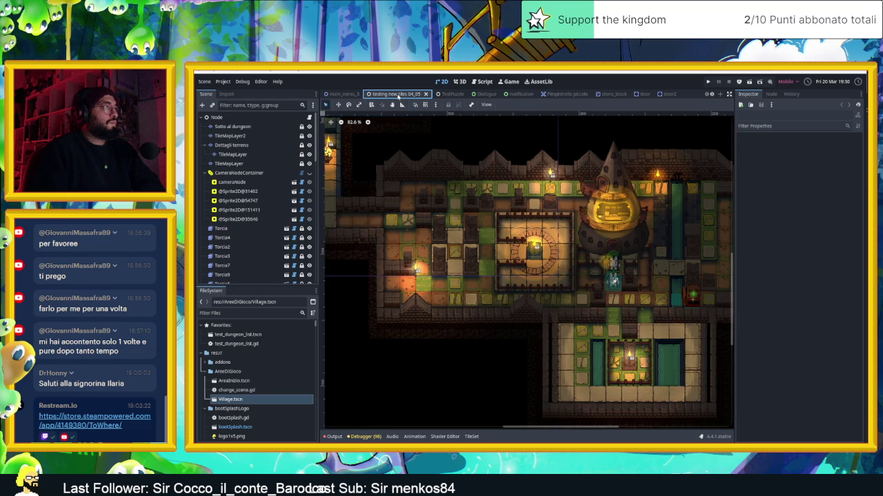
pyautogui.scroll(-2, 604, 217)
pyautogui.scroll(3, 604, 217)
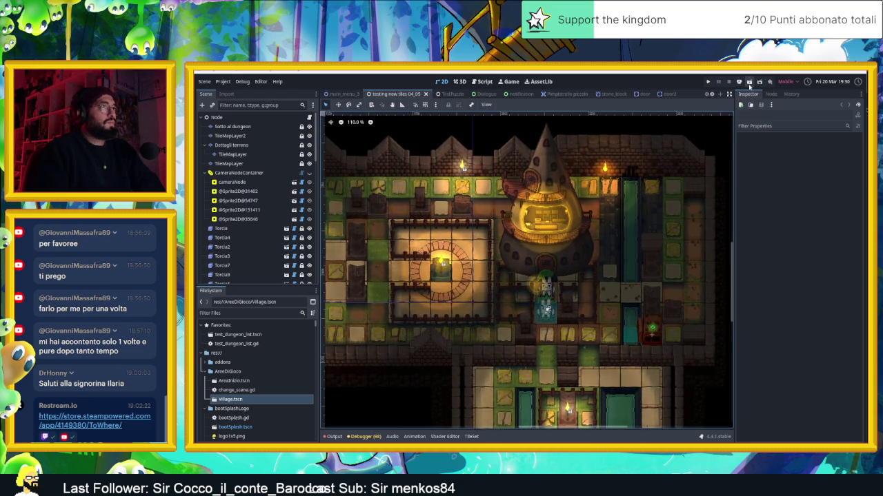
pyautogui.hotkey('ctrl', 's')
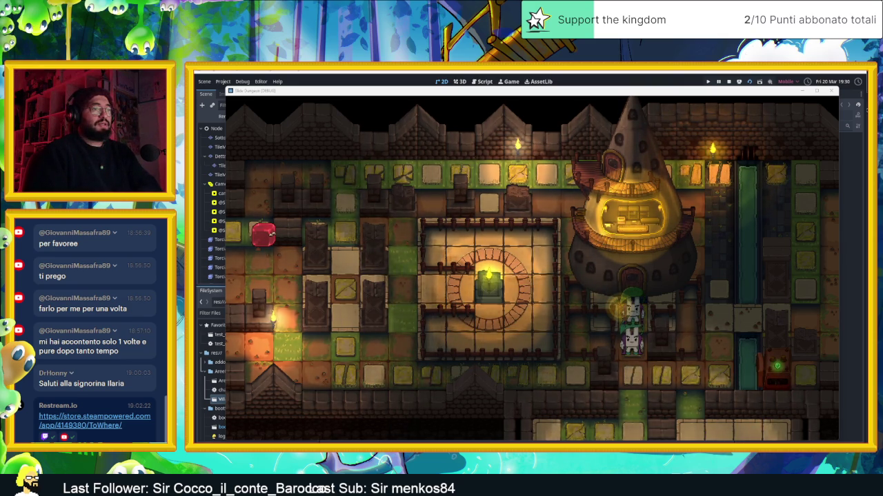
# Step: Snip the running game view with Snipping Tool, close the game, and return to Discord
pyautogui.moveTo(714, 95)
pyautogui.mouseDown()
pyautogui.moveTo(714, 150)
pyautogui.moveTo(698, 156)
pyautogui.mouseUp()
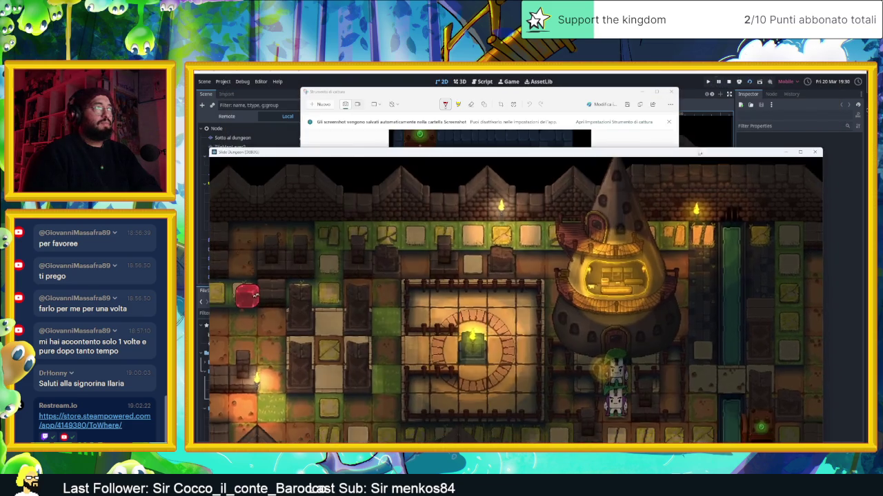
pyautogui.click(321, 104)
pyautogui.moveTo(212, 159); pyautogui.dragTo(364, 247)
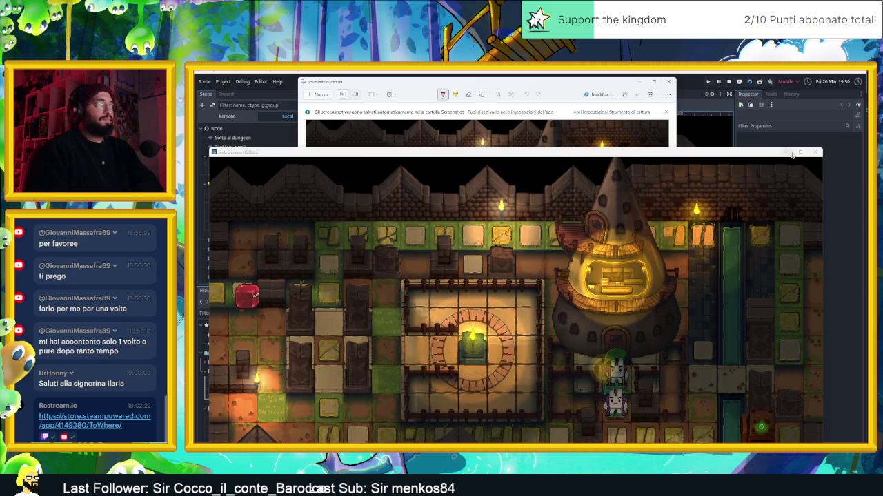
pyautogui.click(813, 154)
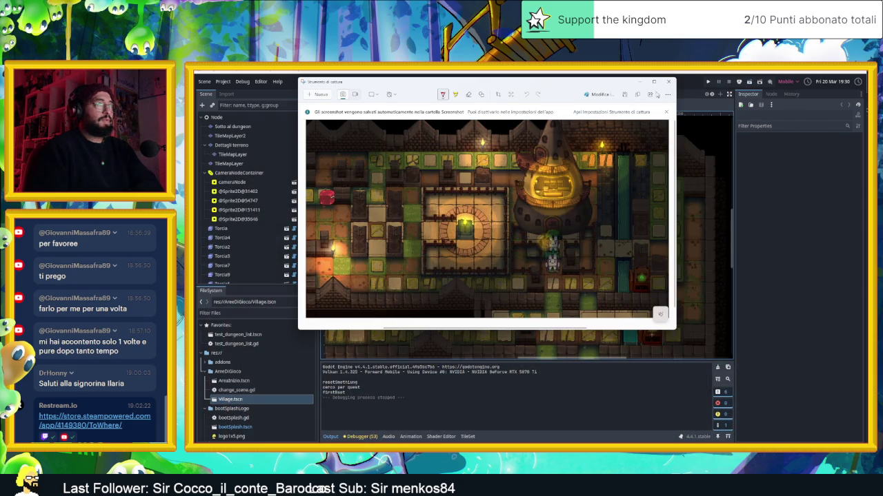
pyautogui.click(638, 83)
pyautogui.click(826, 73)
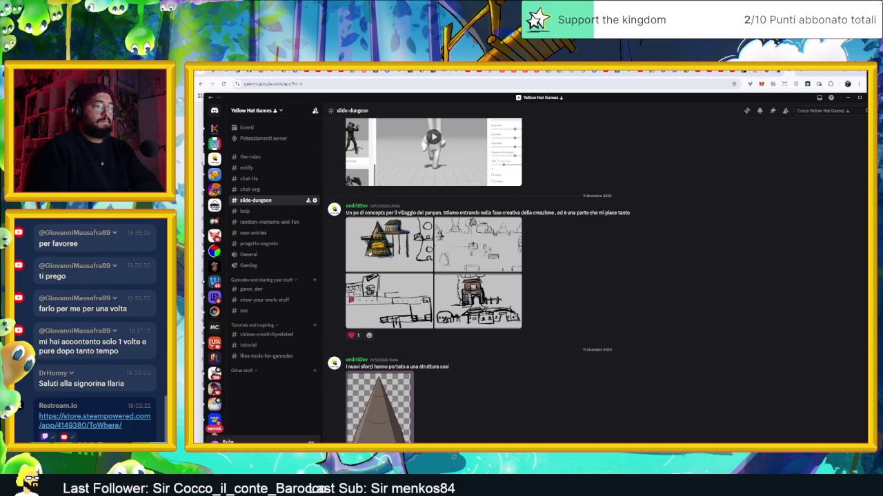
# Step: Paste the dungeon screenshot into the Gemini prompt box with Incolla
pyautogui.hotkey('alt', 'Tab')
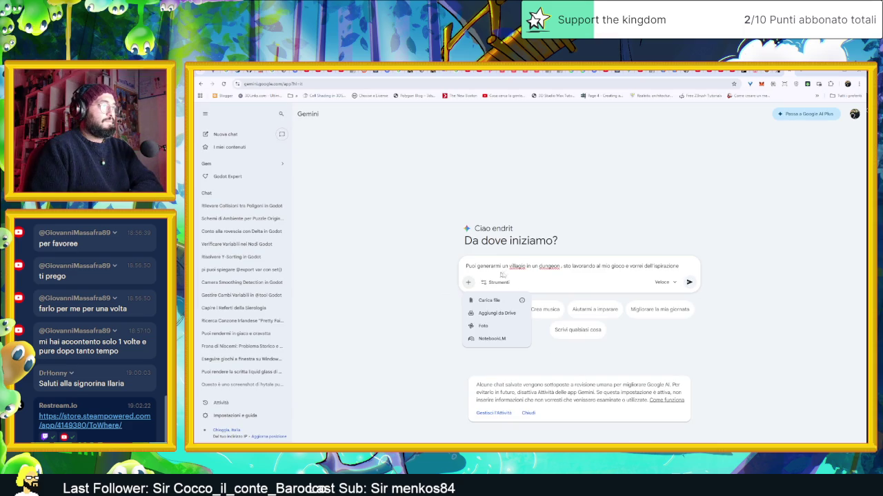
pyautogui.click(695, 270)
pyautogui.rightClick(686, 270)
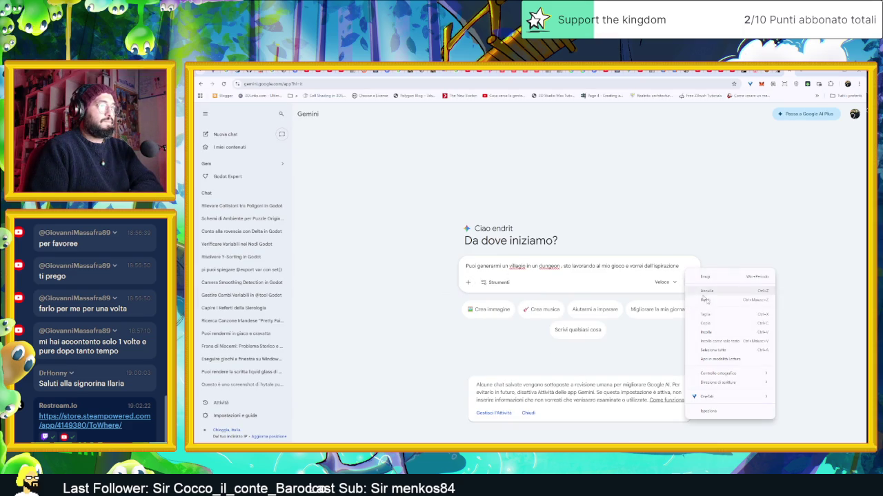
pyautogui.click(722, 332)
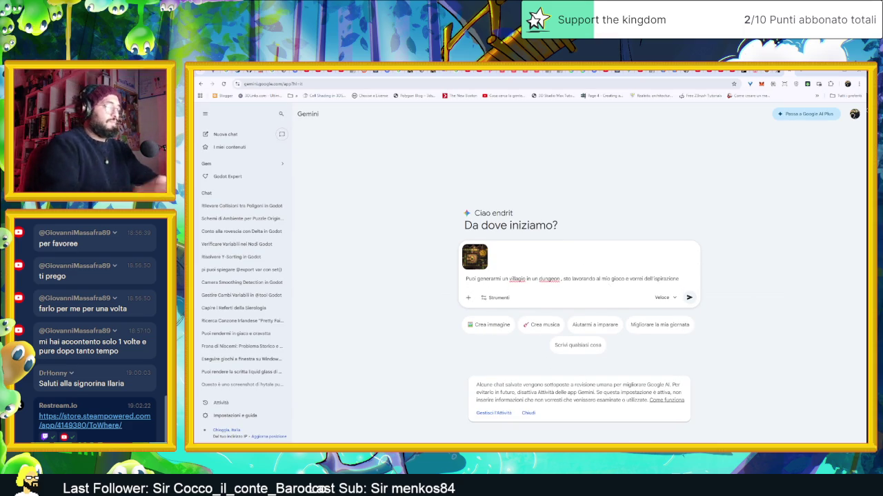
# Step: Add the line 'Questimmno alcuni tile', send the prompt, and enlarge the generated village
pyautogui.hotkey('shift', 'Return')
pyautogui.write('Questi')
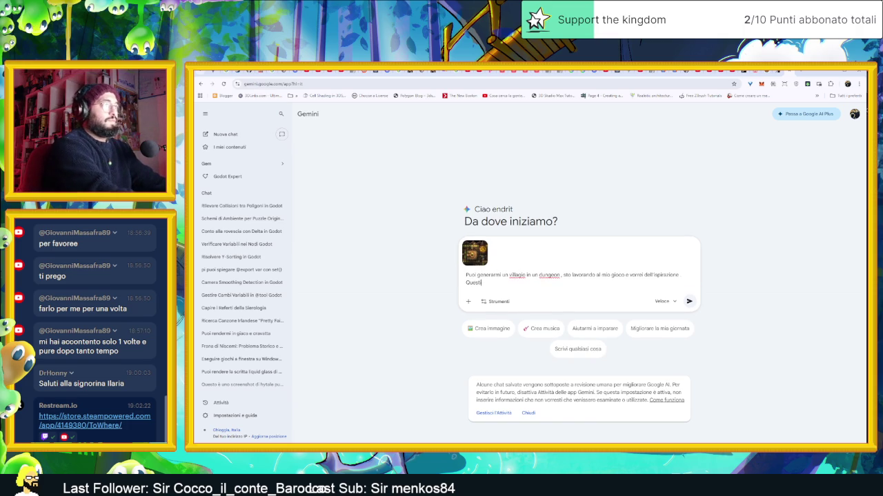
pyautogui.write('mm')
pyautogui.write('no alcuni ti')
pyautogui.write('le')
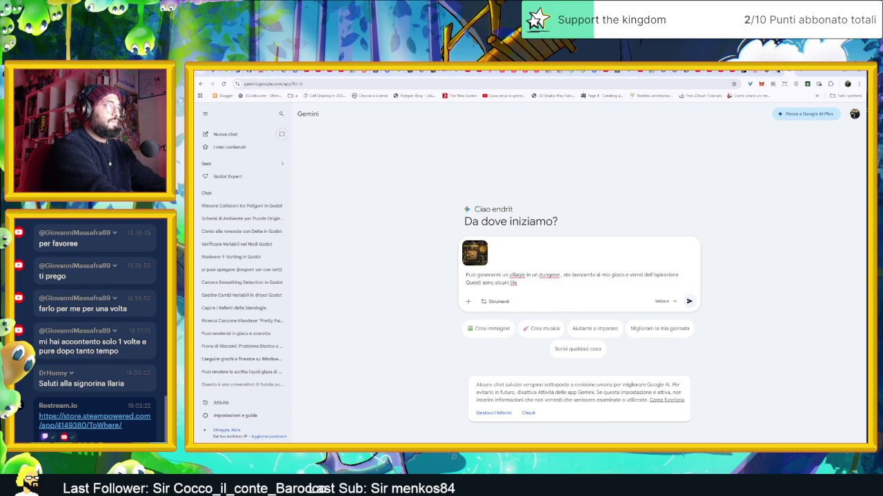
pyautogui.press('Return')
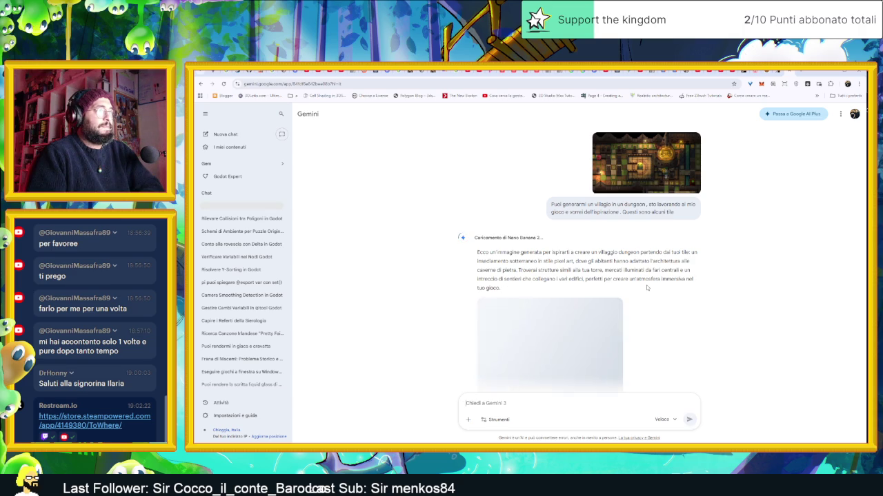
pyautogui.click(583, 321)
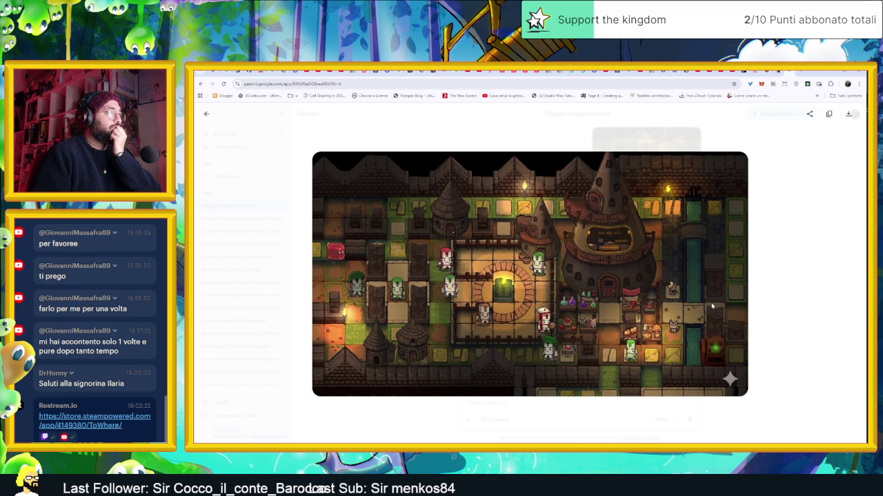
# Step: Send the follow-up request 'generami un villaggio nel dungeon'
pyautogui.click(793, 309)
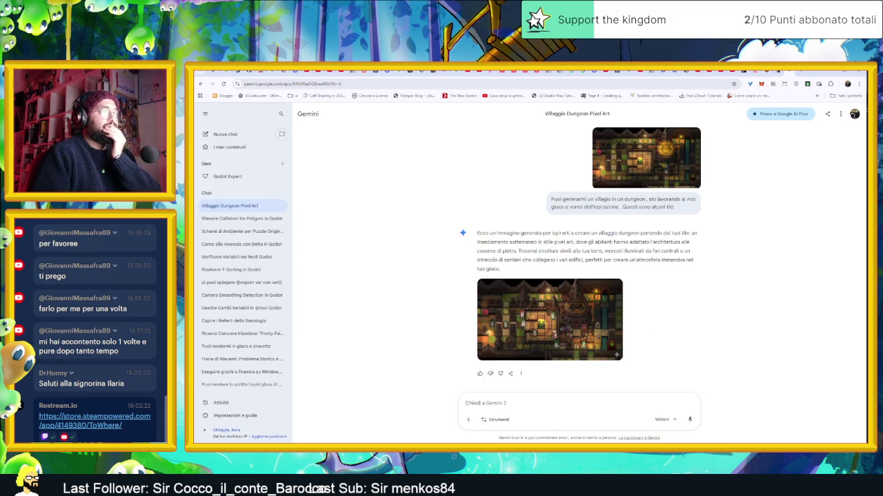
pyautogui.write('gene')
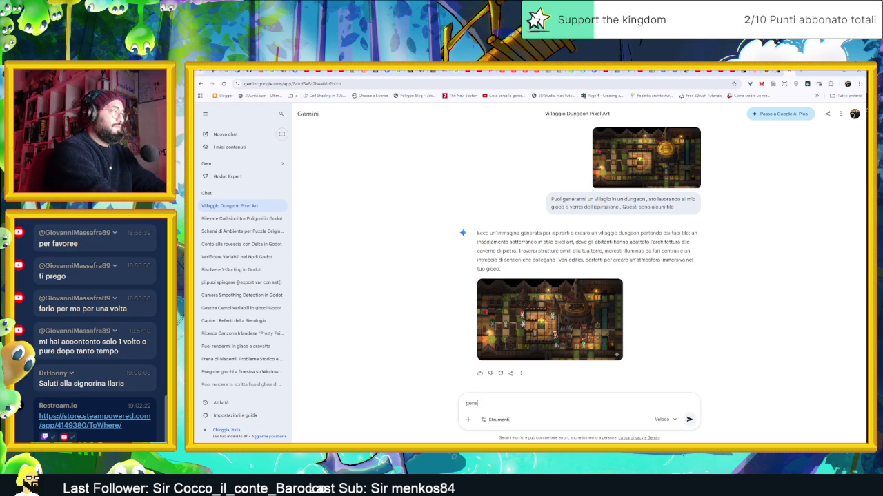
pyautogui.write('rami un villaggio nel dungeon')
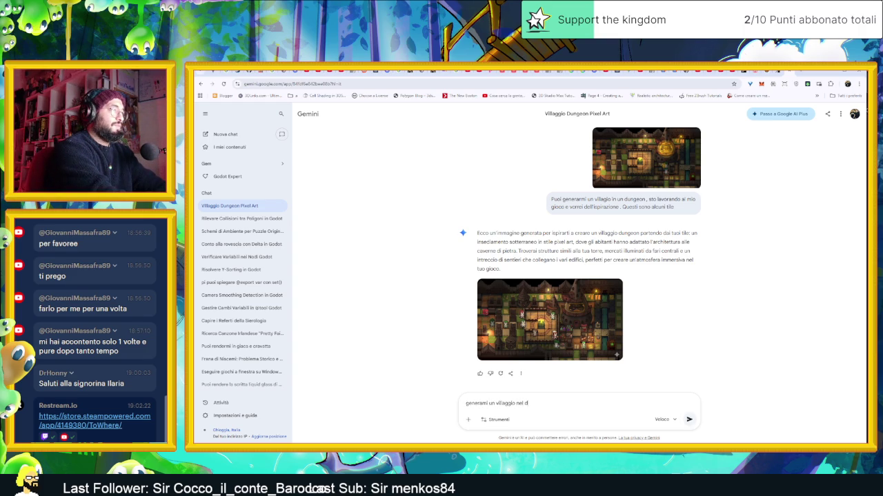
pyautogui.press('Return')
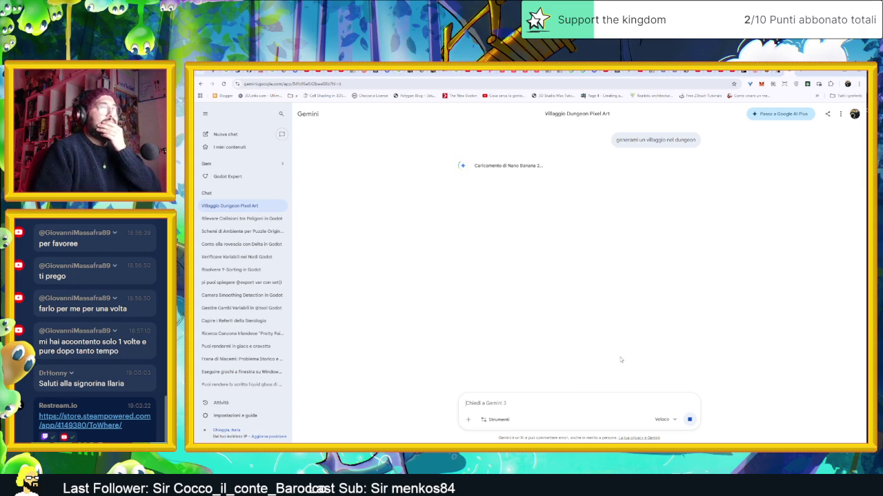
# Step: View the earlier and second generated village images enlarged, then start a new empty chat
pyautogui.scroll(2, 641, 304)
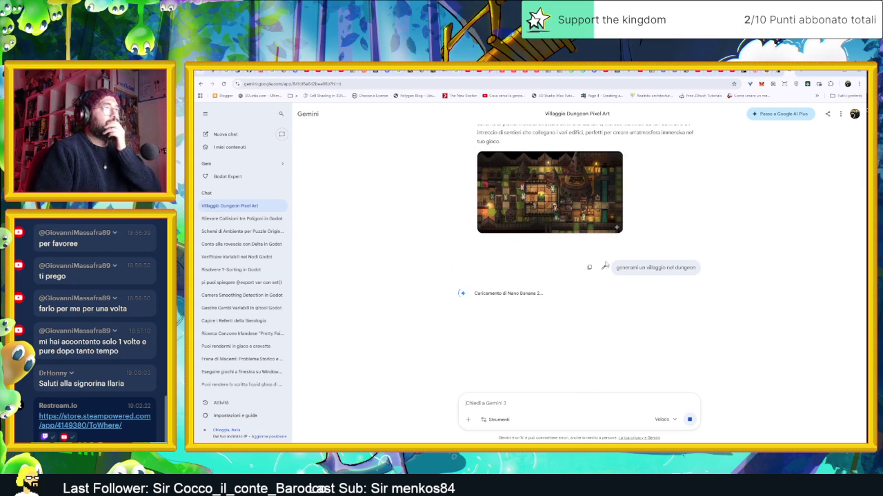
pyautogui.click(606, 220)
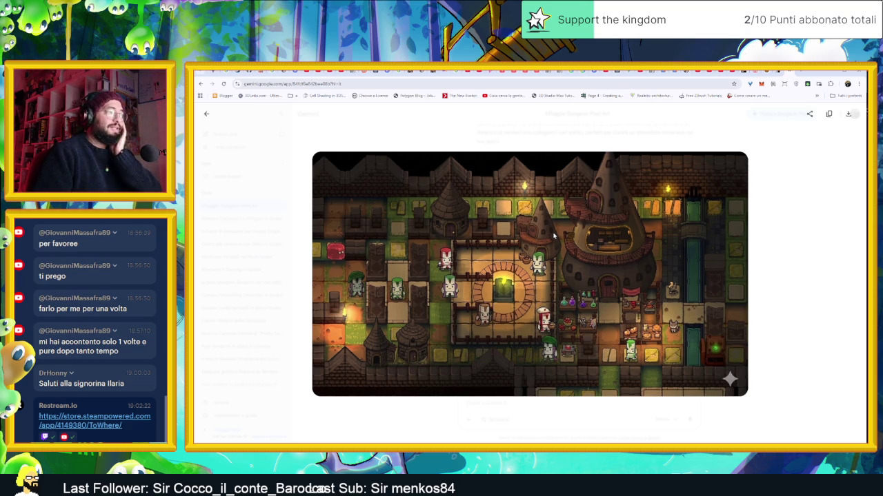
pyautogui.click(771, 264)
pyautogui.scroll(-2, 606, 324)
pyautogui.scroll(4, 584, 288)
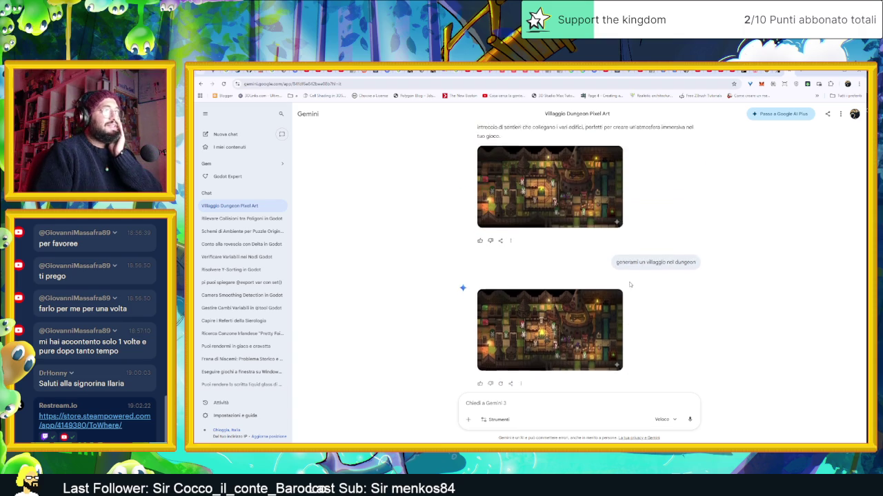
pyautogui.scroll(-3, 635, 285)
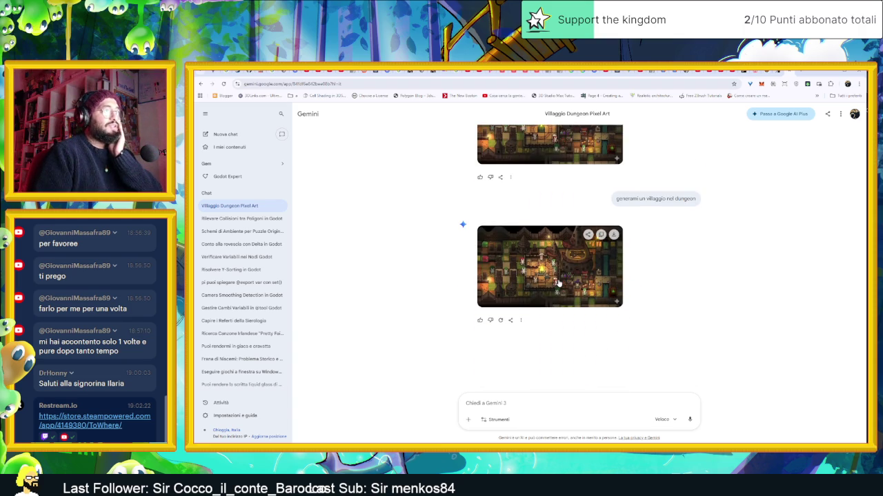
pyautogui.click(558, 279)
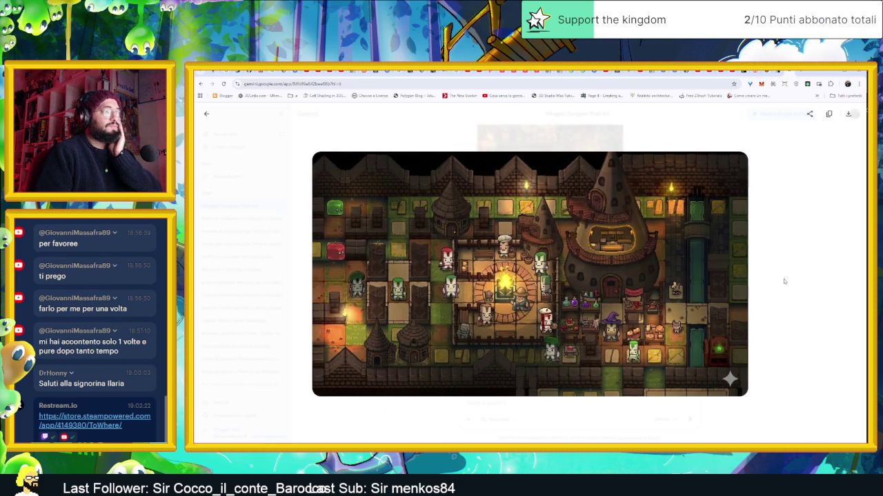
pyautogui.click(783, 281)
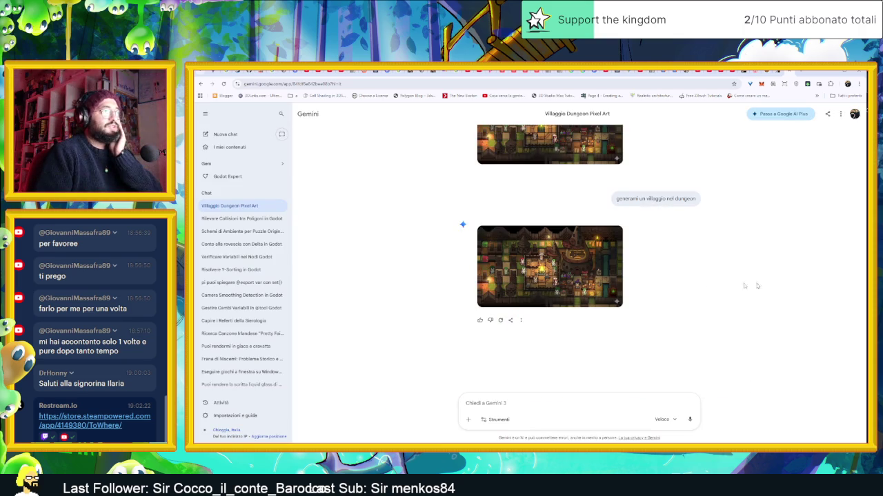
pyautogui.click(234, 135)
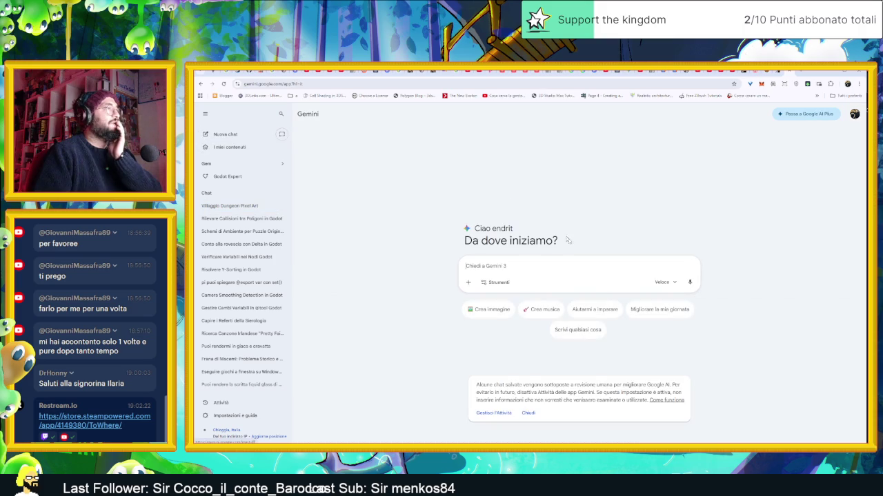
# Step: Request 'Puoi generarmi un villaggio in un dungeon' and view the cavern village image enlarged
pyautogui.write('P')
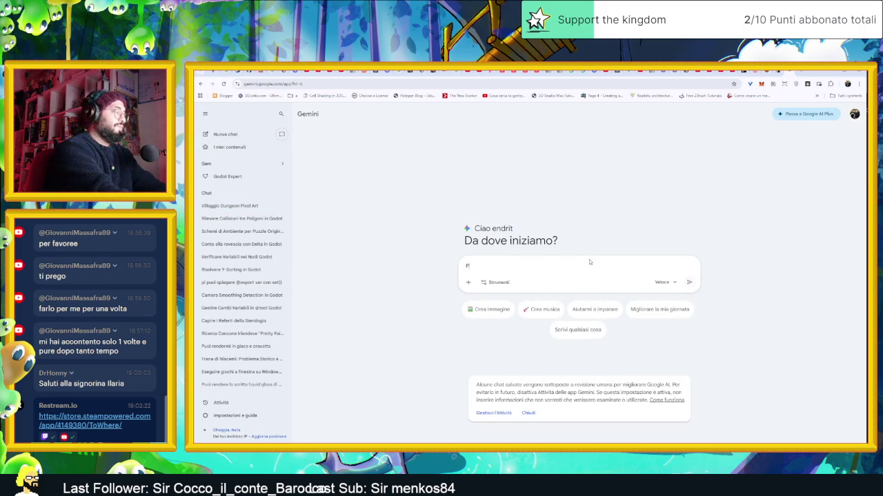
pyautogui.write('uoi generarmi')
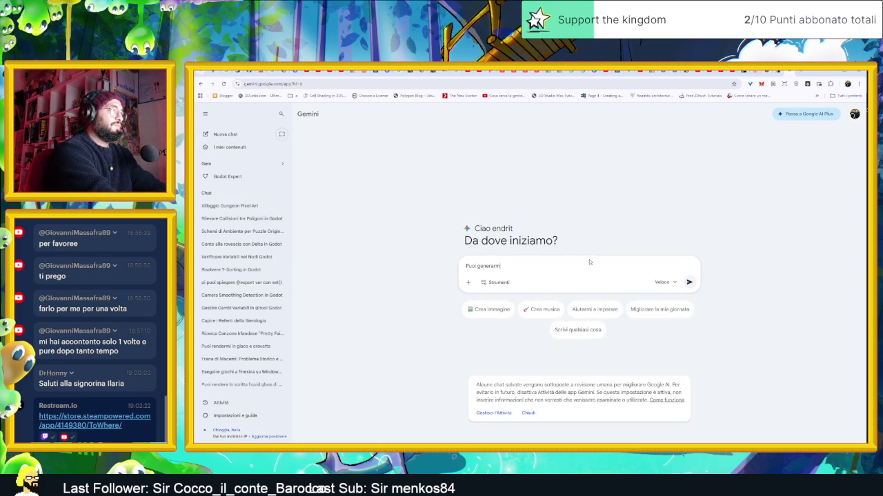
pyautogui.write(' un villaggio in ucm')
pyautogui.press('BackSpace')
pyautogui.press('BackSpace')
pyautogui.write('n dungeon')
pyautogui.press('Return')
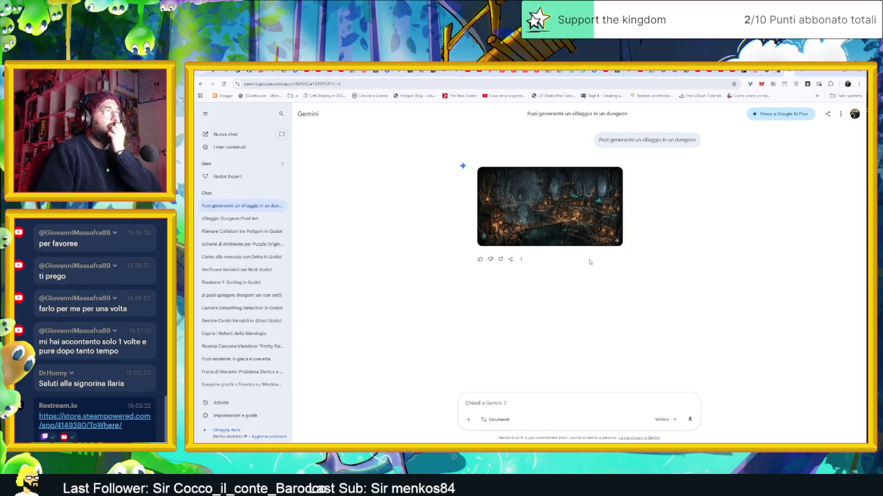
pyautogui.click(576, 226)
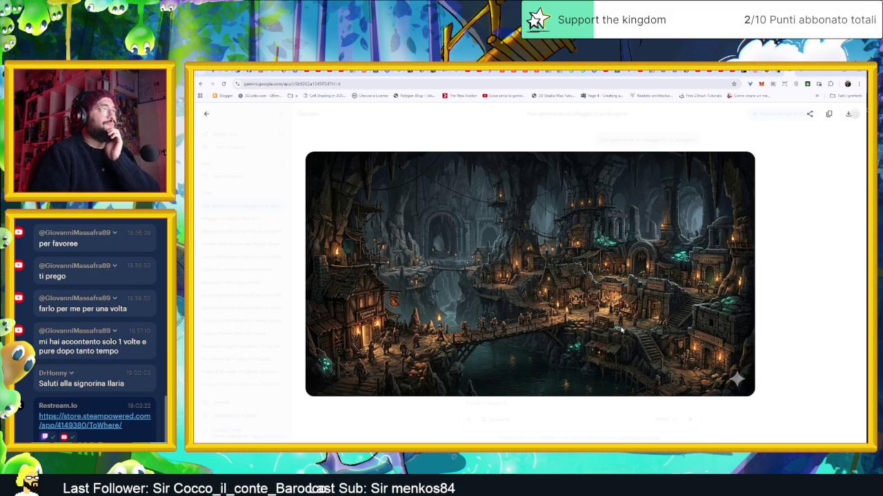
pyautogui.click(782, 246)
pyautogui.click(800, 73)
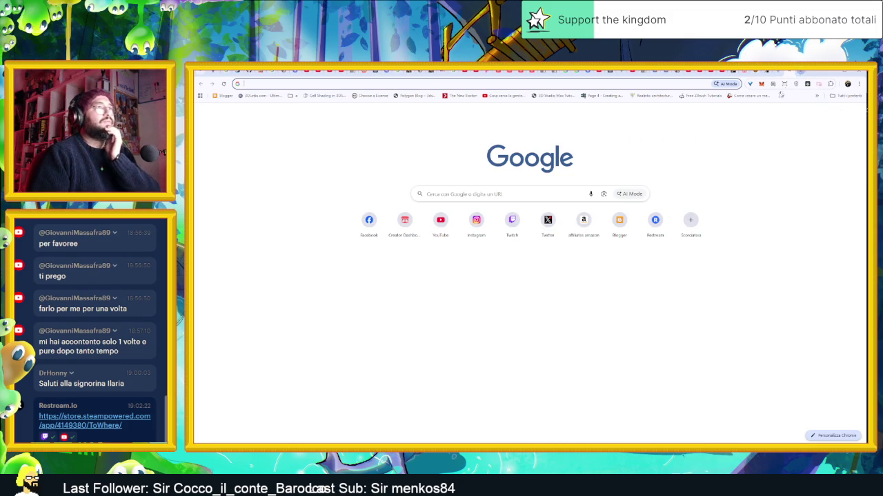
# Step: Copy the generated cavern village image with Copia immagine and paste it into a new PureRef board
pyautogui.hotkey('ctrl', 'w')
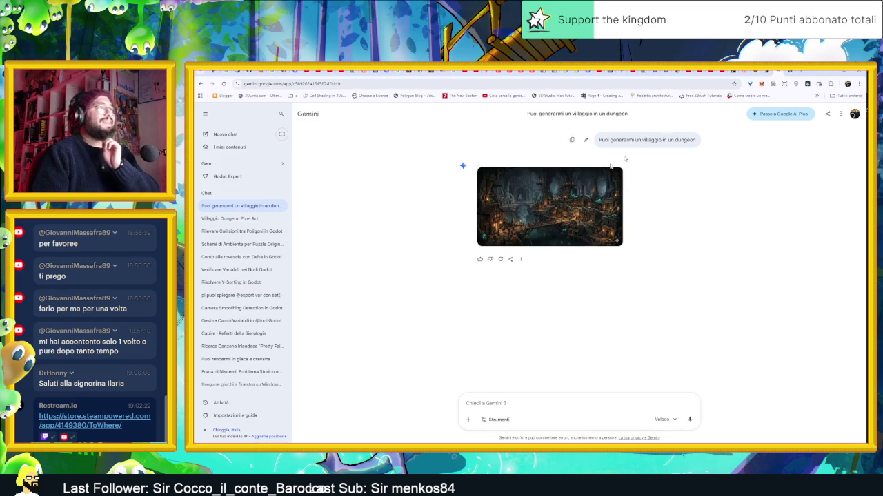
pyautogui.rightClick(556, 200)
pyautogui.click(584, 237)
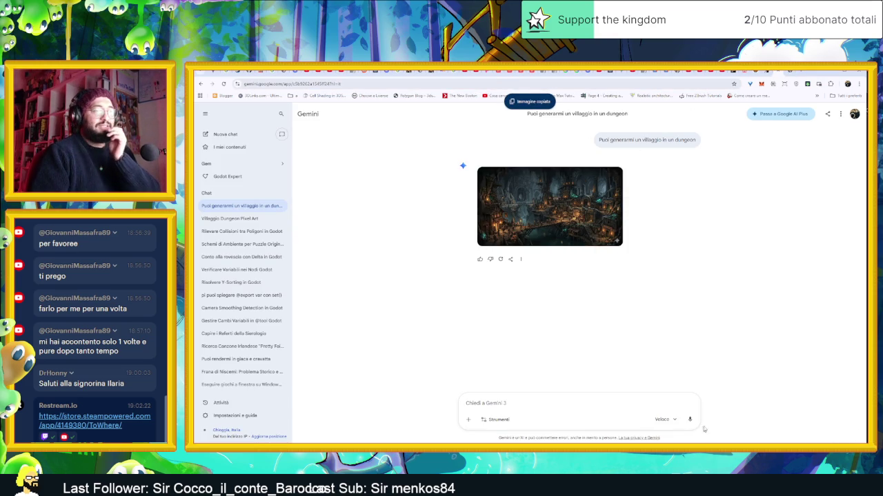
pyautogui.press('super')
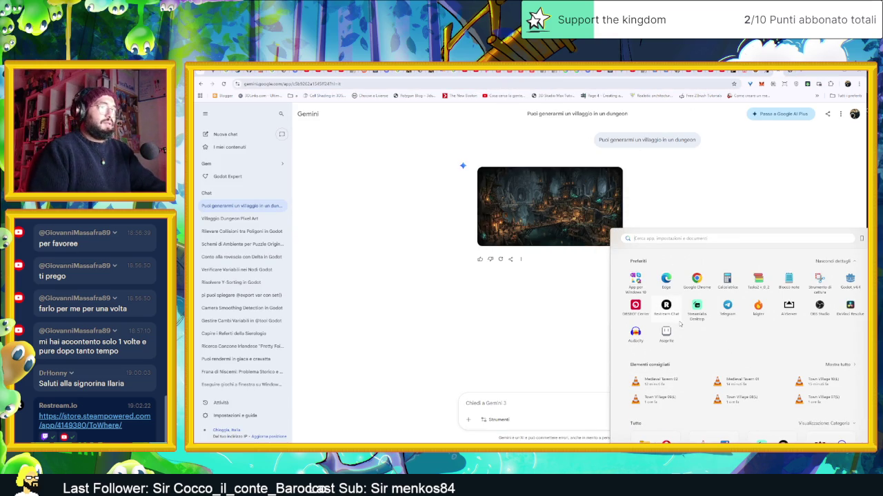
pyautogui.write('pureref')
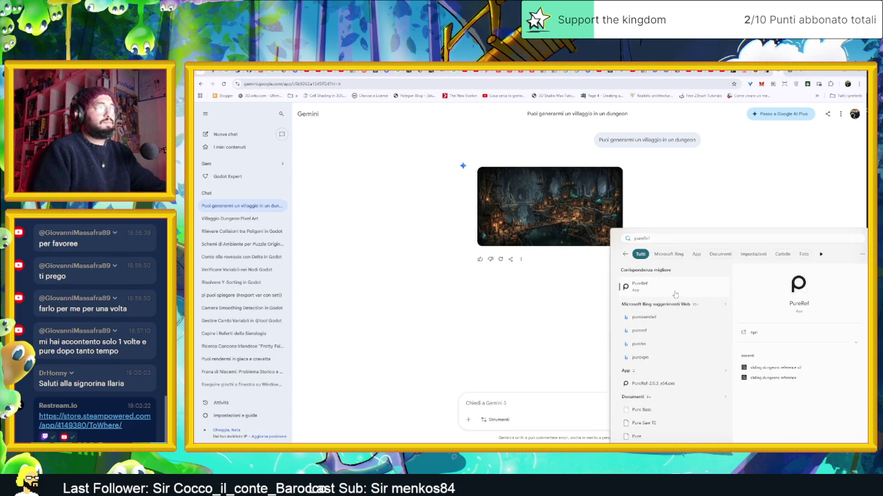
pyautogui.press('Return')
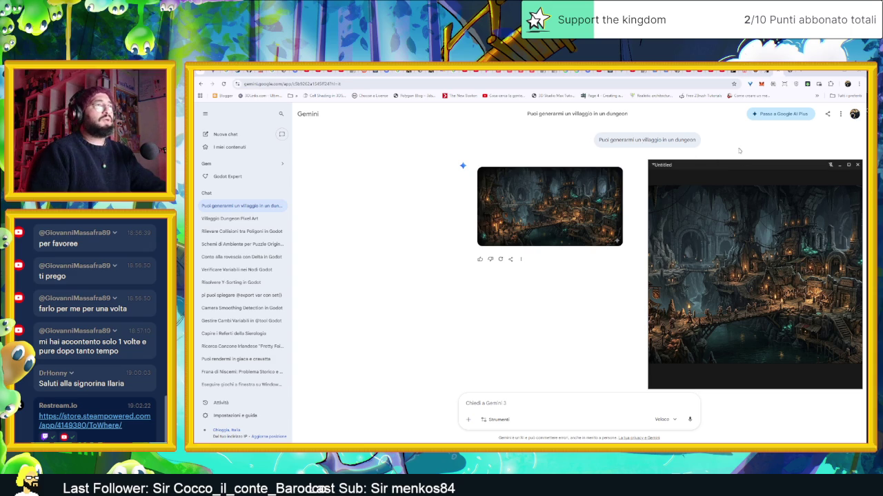
pyautogui.click(787, 71)
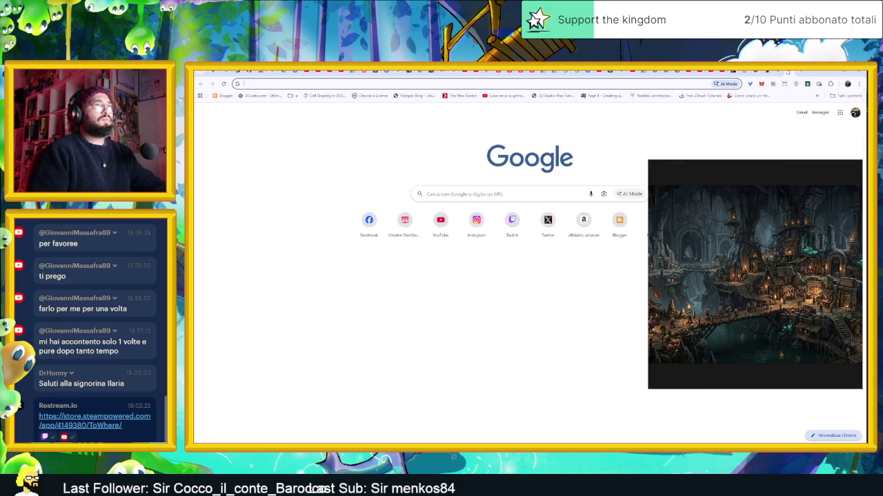
# Step: Search Google Images for 'dungeon village', refined to 'dungeon village pixelart'
pyautogui.click(508, 200)
pyautogui.write('dungeon village')
pyautogui.press('Return')
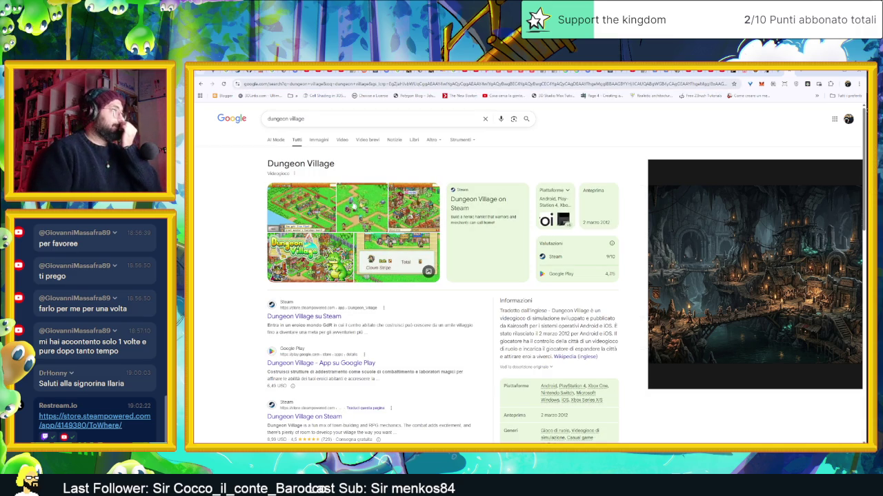
pyautogui.click(319, 139)
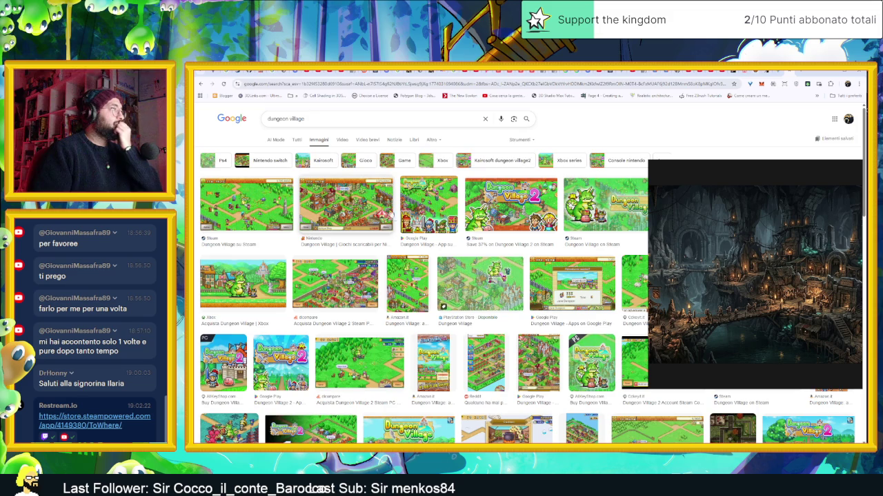
pyautogui.click(305, 118)
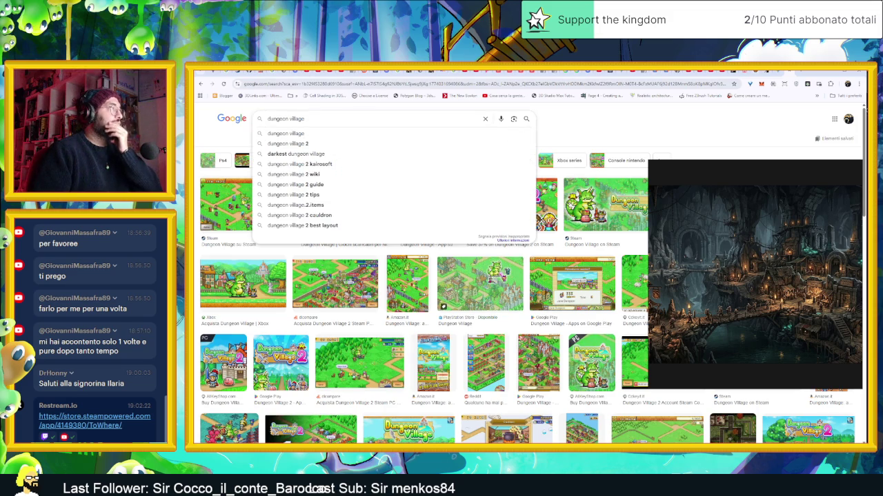
pyautogui.write('pix')
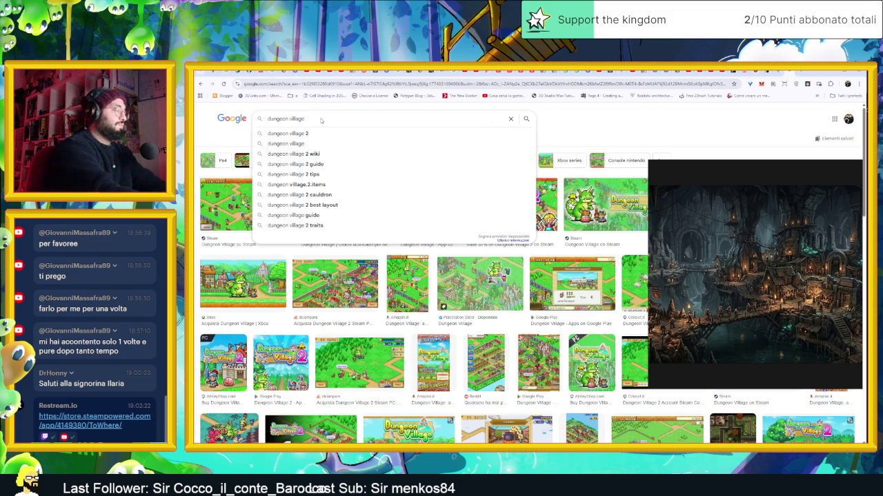
pyautogui.write('elart')
pyautogui.press('Return')
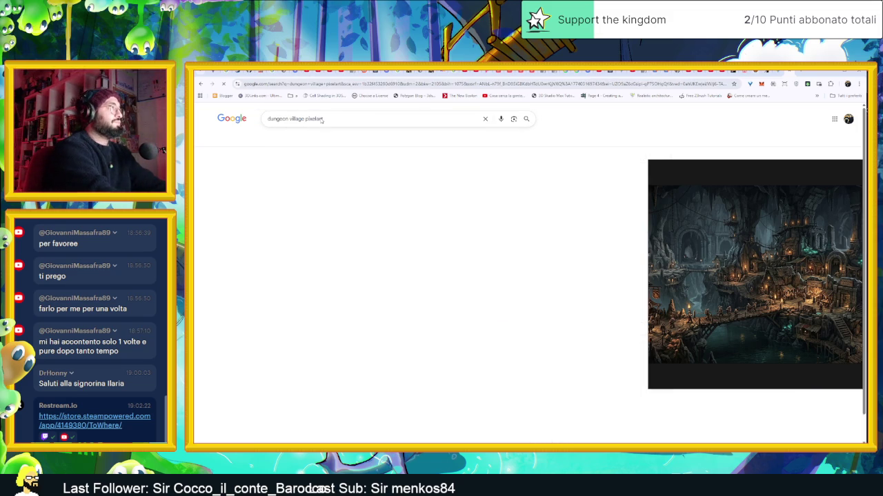
# Step: Preview the Instagram dungeon tileset and the Facebook Mediterranean-style fantasy village sets results
pyautogui.scroll(-2, 494, 238)
pyautogui.scroll(-1, 494, 238)
pyautogui.scroll(-2, 493, 238)
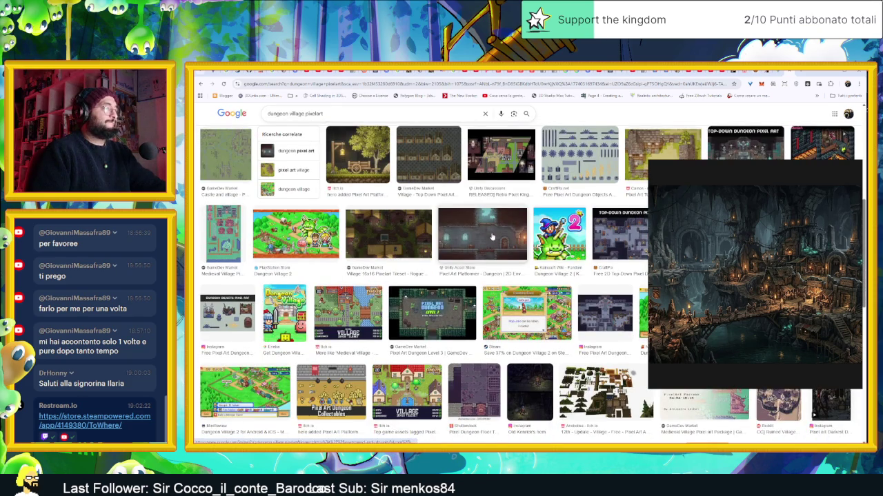
pyautogui.scroll(1, 493, 236)
pyautogui.scroll(-1, 484, 272)
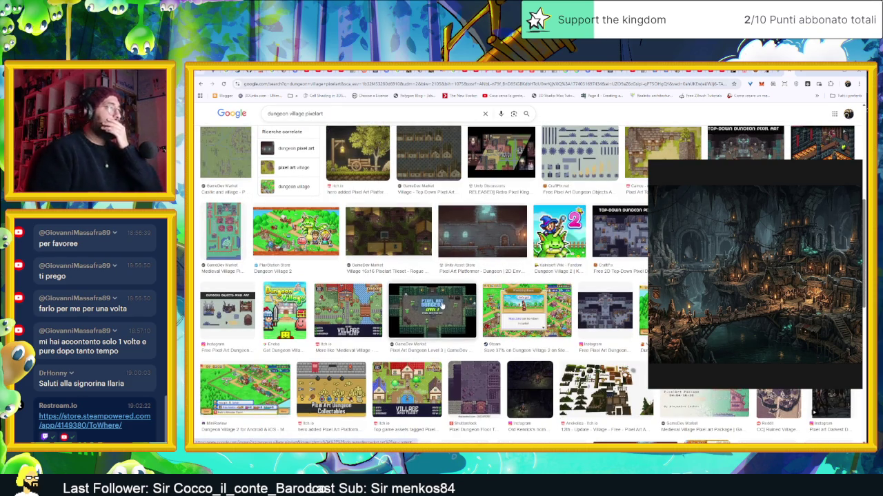
pyautogui.click(610, 308)
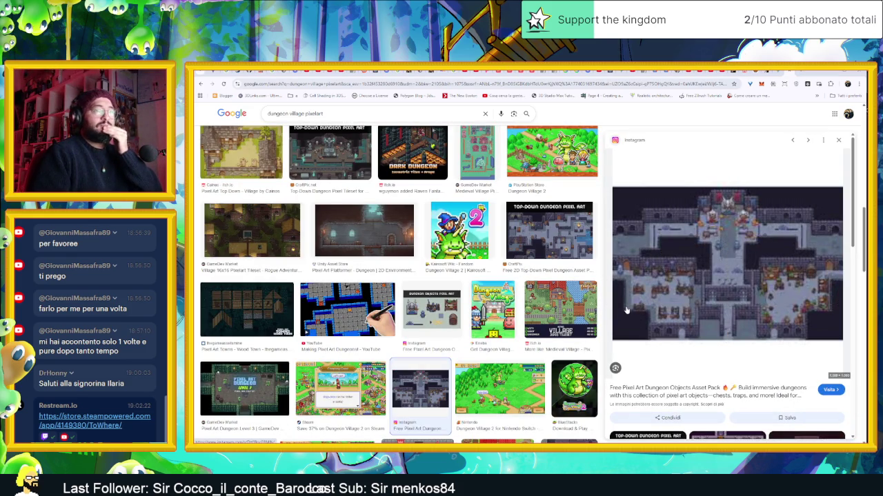
pyautogui.scroll(-1, 519, 339)
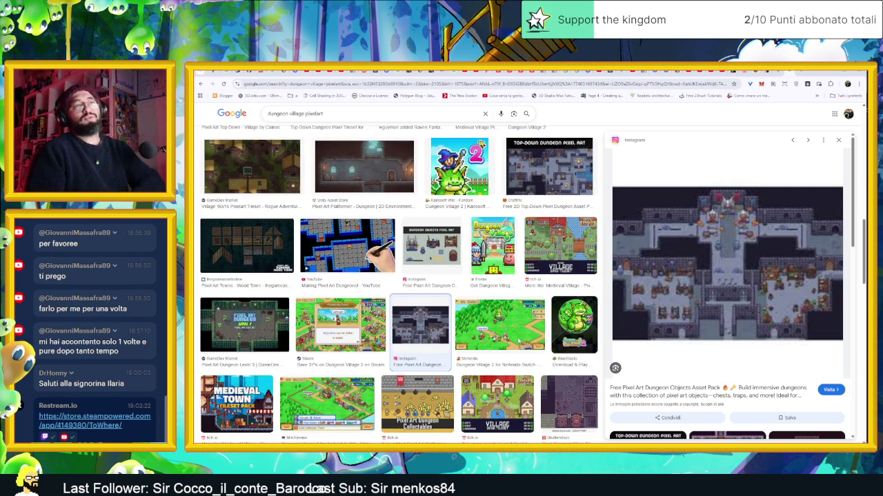
pyautogui.scroll(-2, 514, 345)
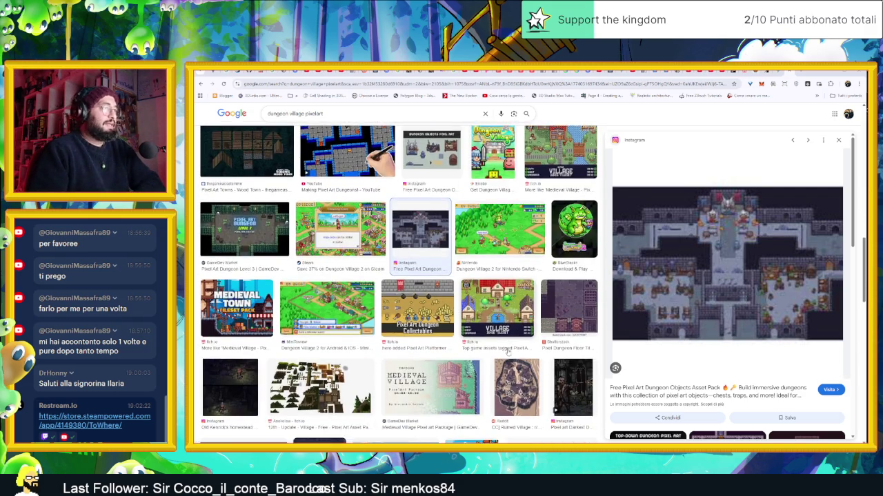
pyautogui.scroll(-1, 508, 351)
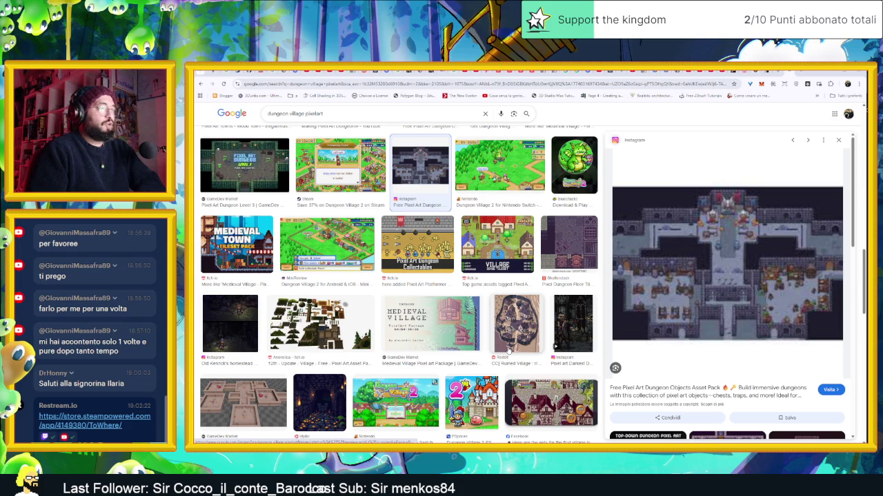
pyautogui.scroll(-2, 509, 350)
pyautogui.click(582, 293)
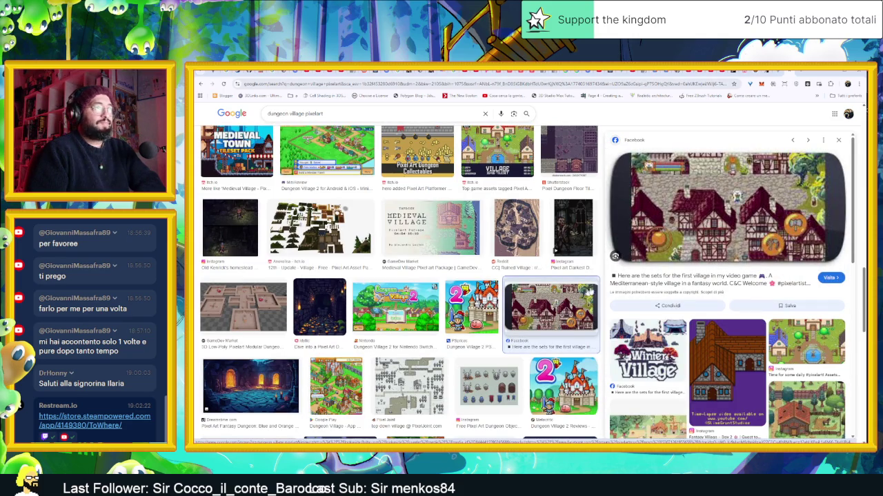
# Step: Visit the village image's source page, then copy the low-poly pixel-art dungeon image
pyautogui.click(725, 225)
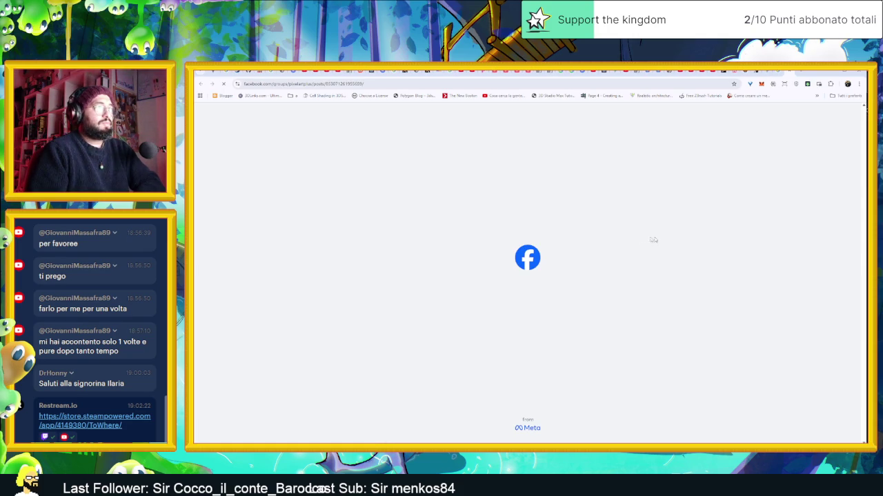
pyautogui.hotkey('alt', 'Left')
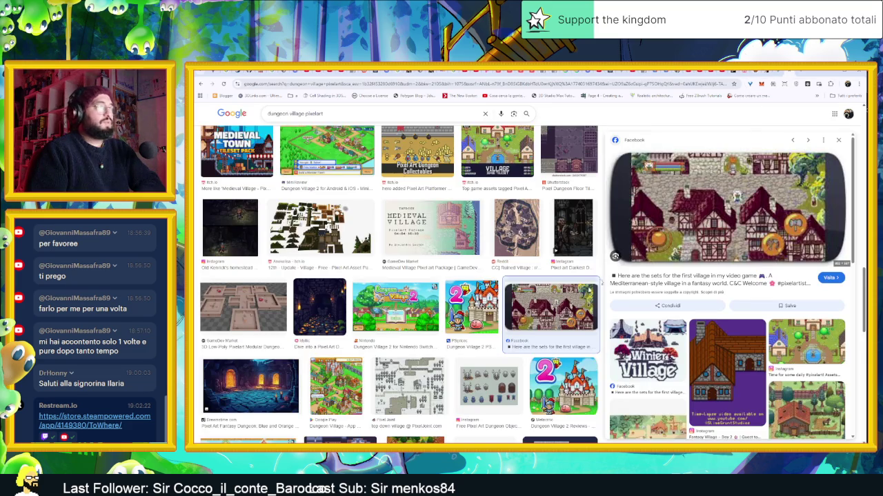
pyautogui.scroll(-1, 485, 353)
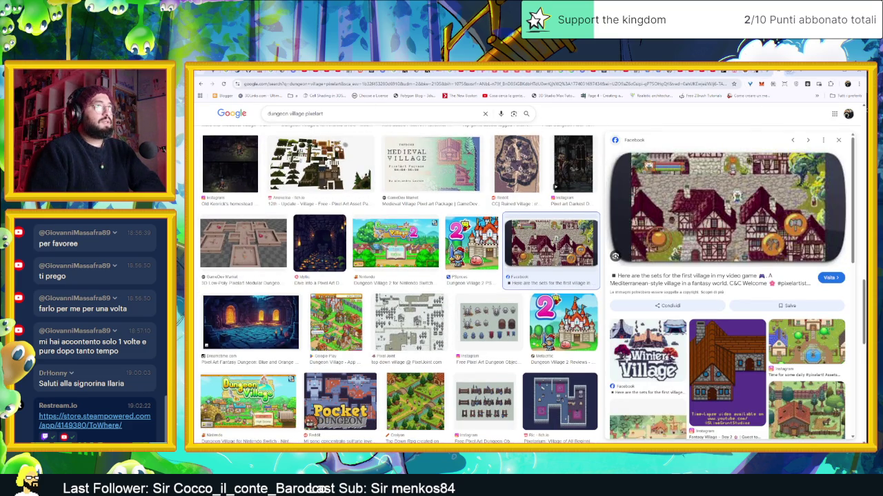
pyautogui.hotkey('alt', 'Left')
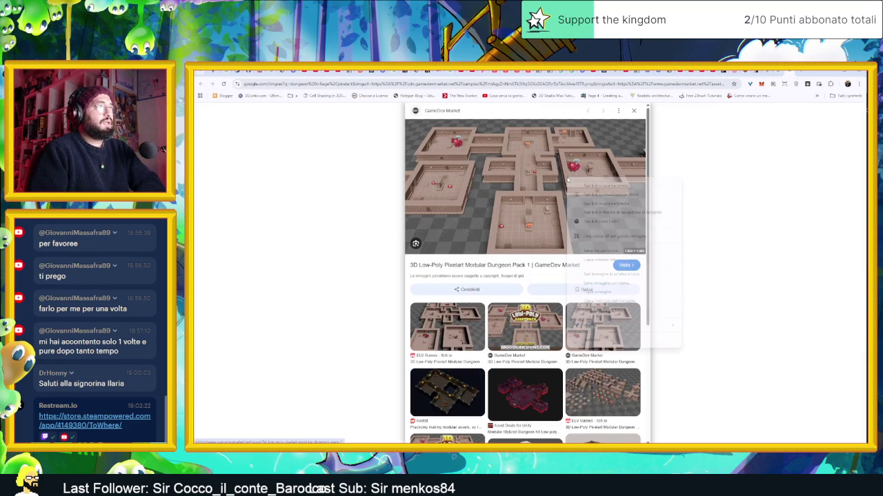
pyautogui.click(597, 292)
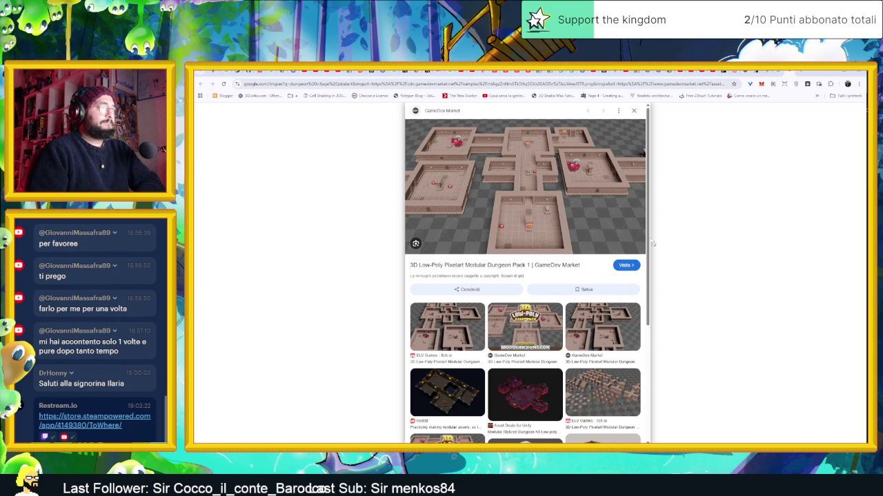
# Step: Close the dungeon pack preview and enter 'pinterest' in the address bar
pyautogui.click(634, 113)
pyautogui.click(597, 83)
pyautogui.write('p')
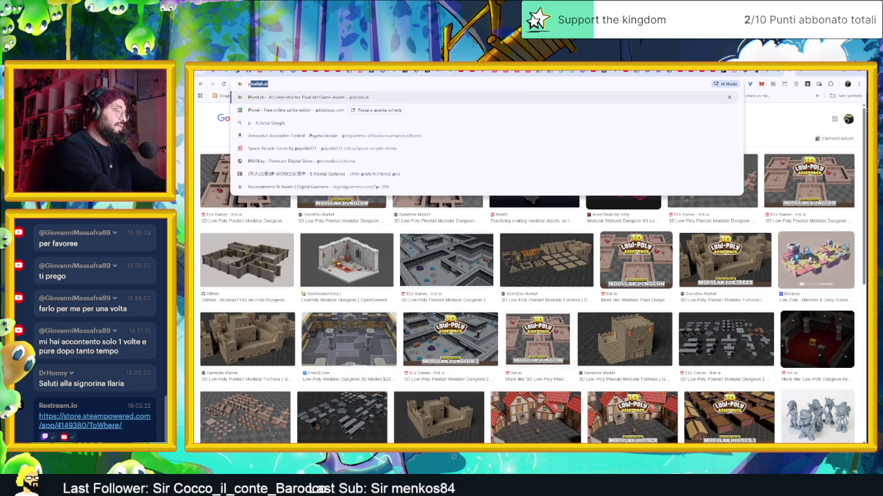
pyautogui.write('interest')
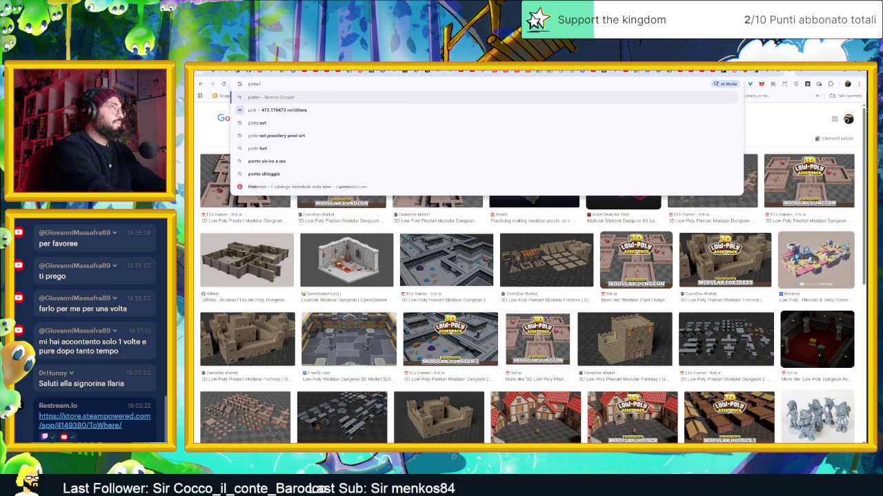
# Step: Open Pinterest Italia from Google and search Pinterest for 'village'
pyautogui.press('Return')
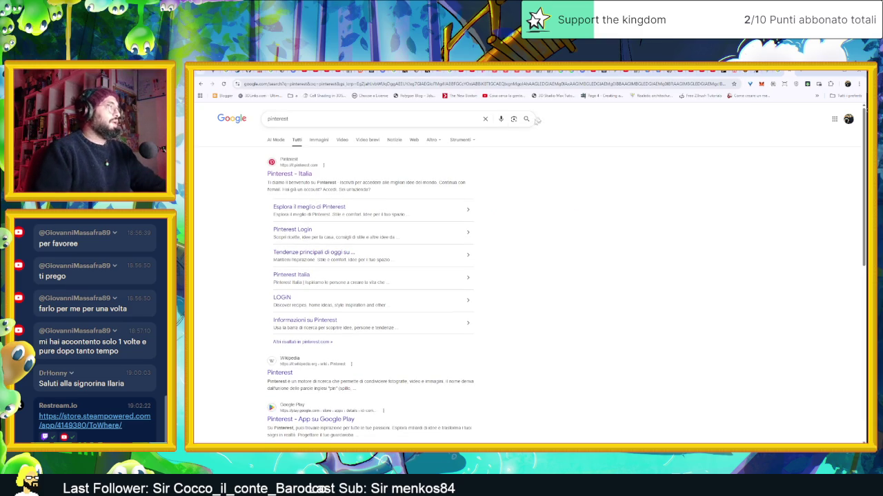
pyautogui.click(301, 175)
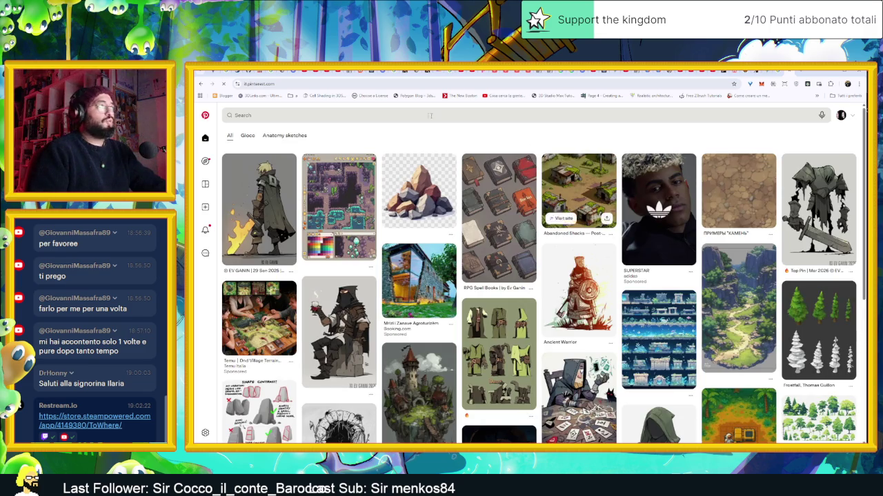
pyautogui.click(419, 115)
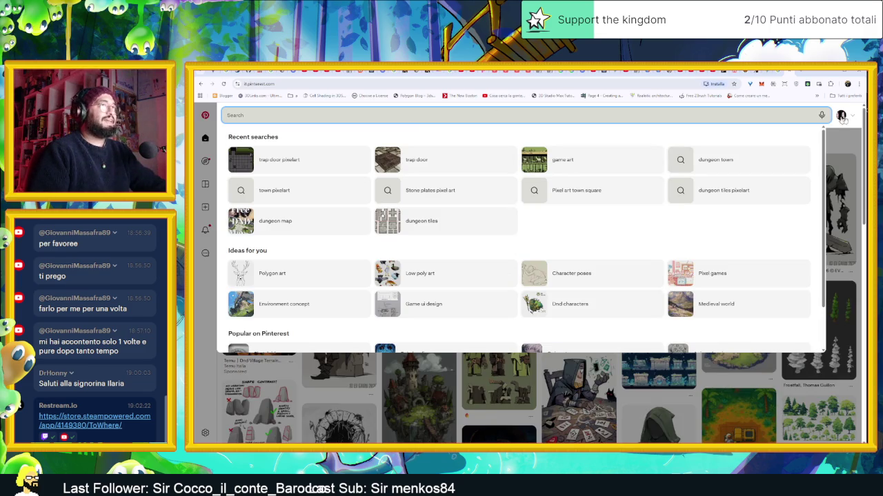
pyautogui.click(835, 126)
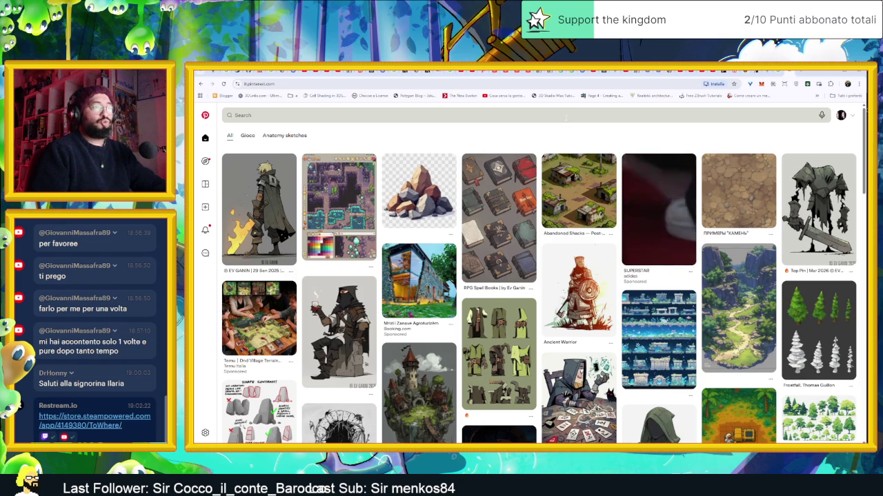
pyautogui.click(565, 117)
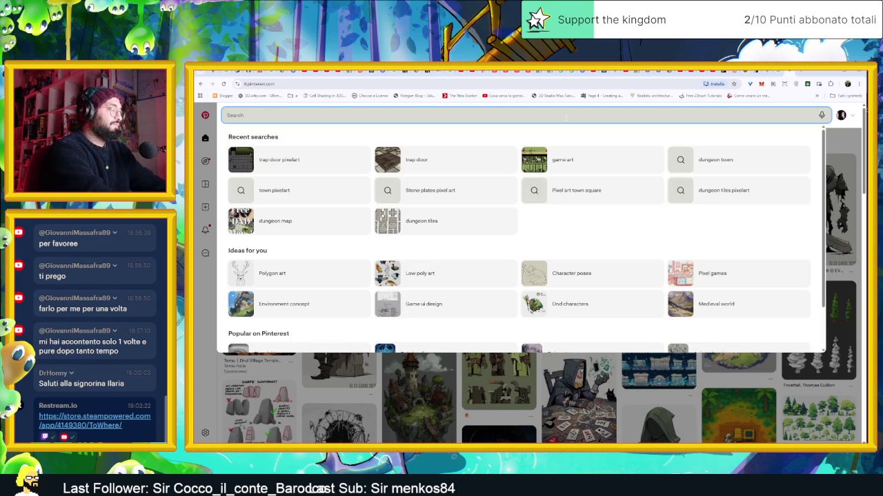
pyautogui.write('village')
pyautogui.press('Return')
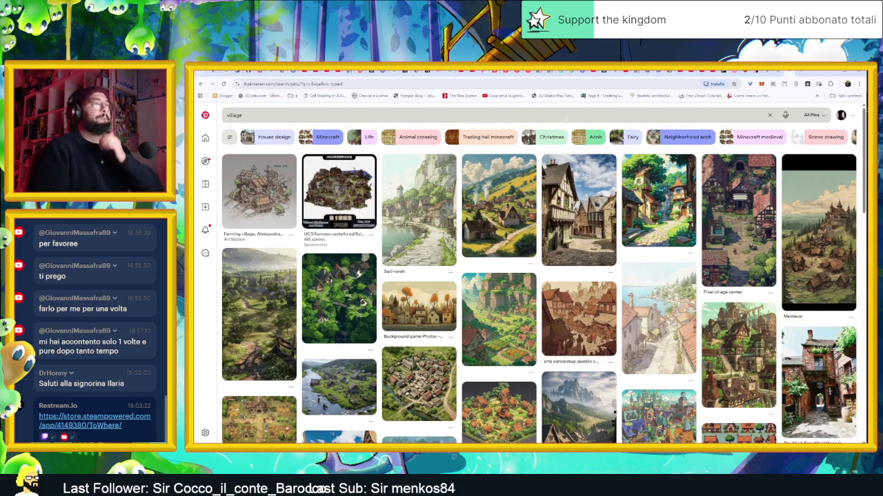
# Step: Scroll down through the medieval and pixel-art village search results
pyautogui.moveTo(674, 275)
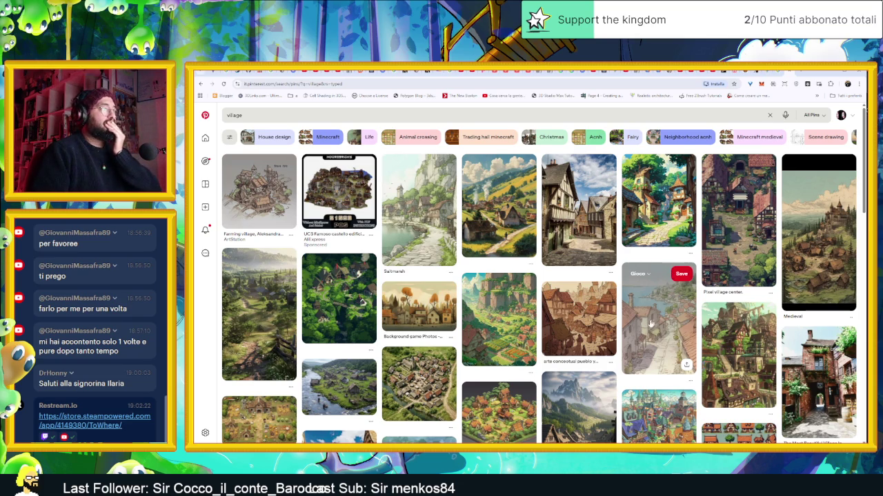
pyautogui.scroll(-3, 648, 324)
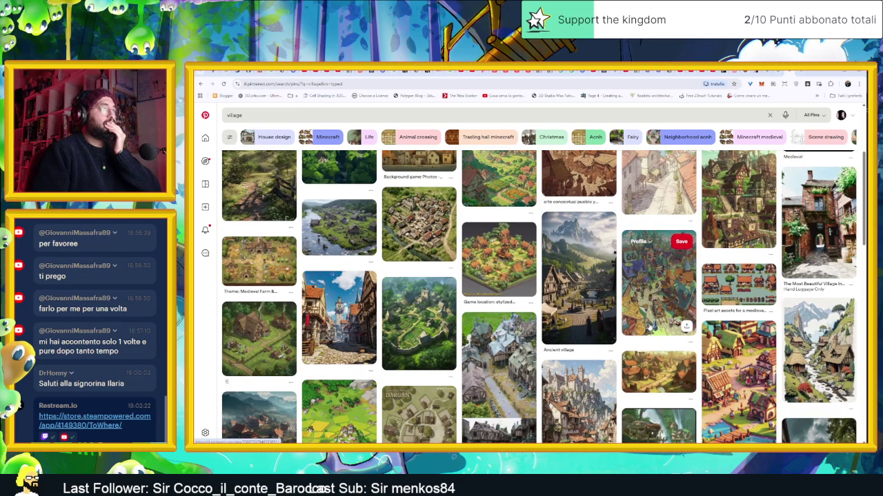
pyautogui.scroll(-3, 616, 325)
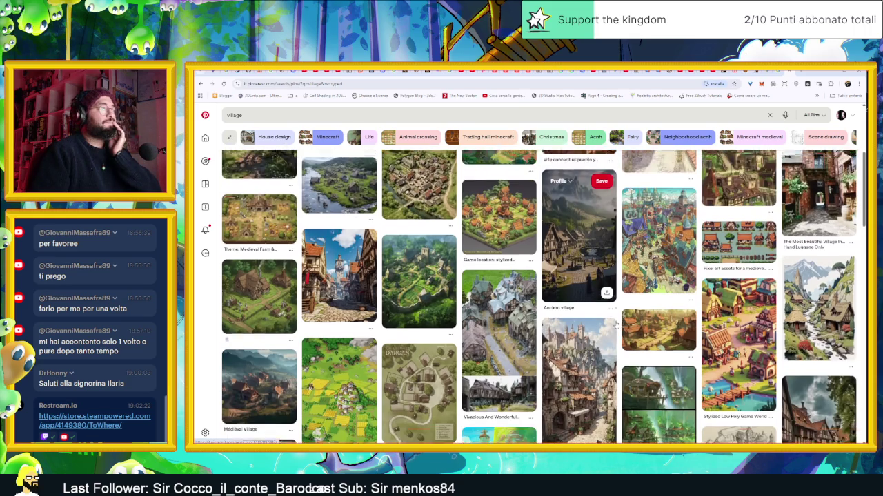
pyautogui.scroll(-1, 616, 325)
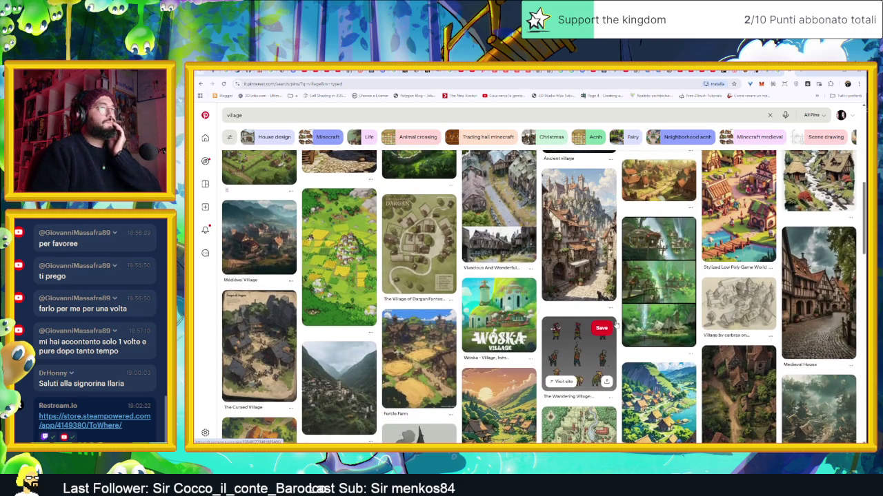
pyautogui.scroll(-2, 616, 325)
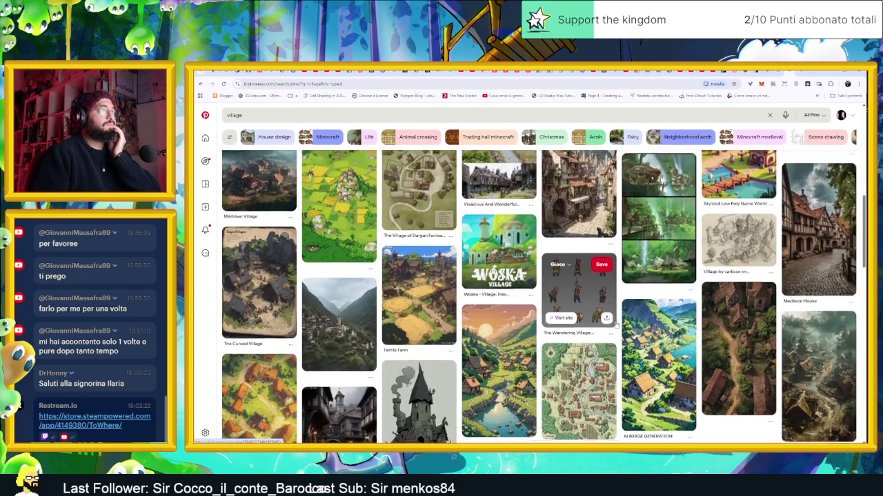
pyautogui.scroll(-3, 615, 325)
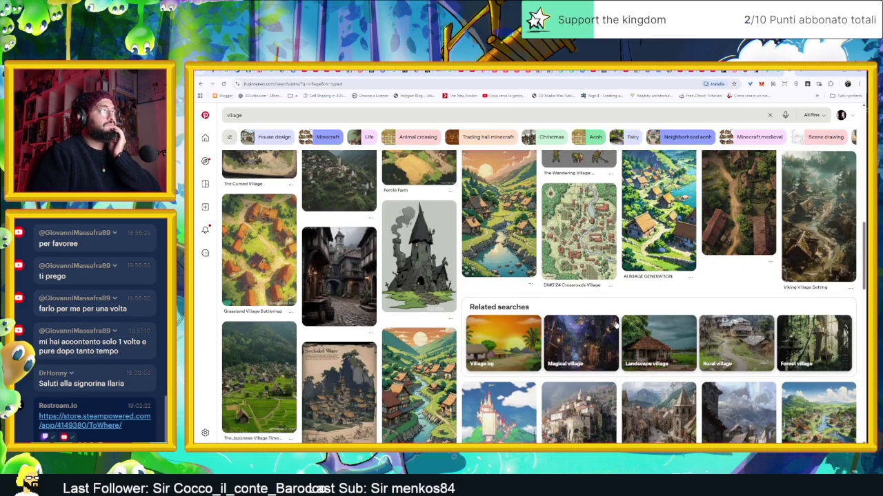
pyautogui.scroll(-4, 616, 325)
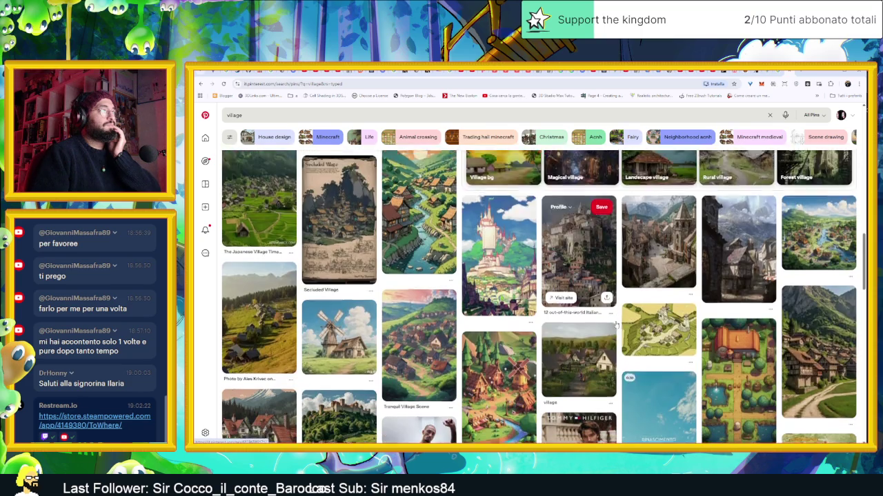
pyautogui.scroll(-3, 616, 325)
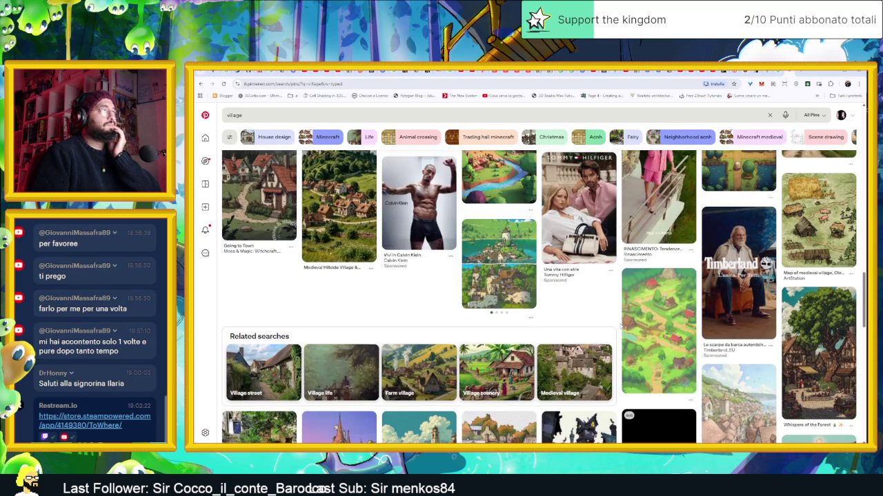
pyautogui.scroll(-2, 621, 328)
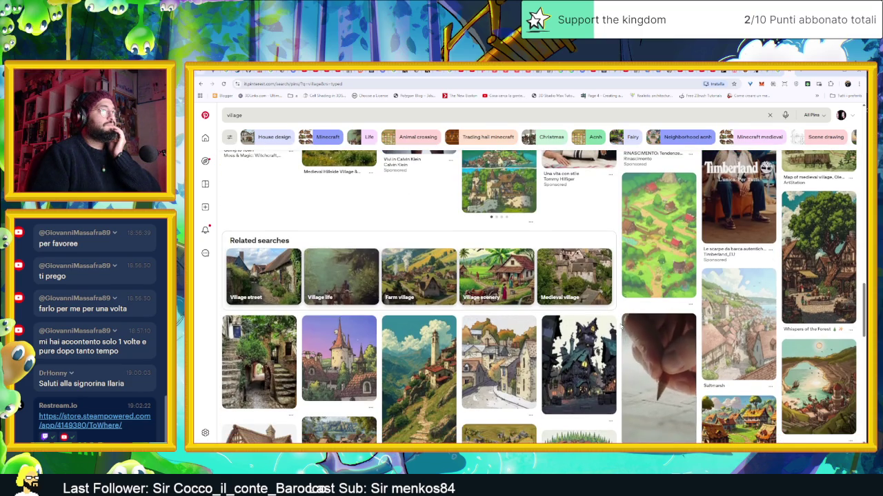
pyautogui.scroll(-3, 620, 329)
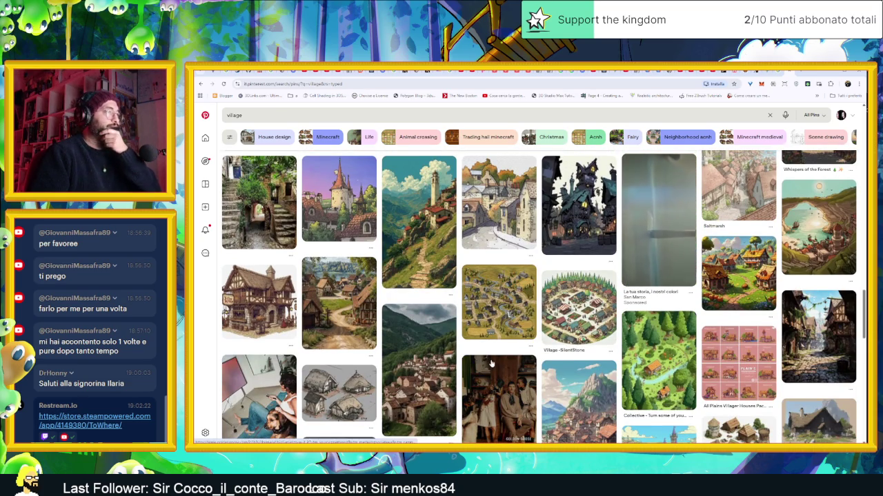
# Step: Copy the Village - SilentStone pin image, then open the related isometric village map pin
pyautogui.click(577, 320)
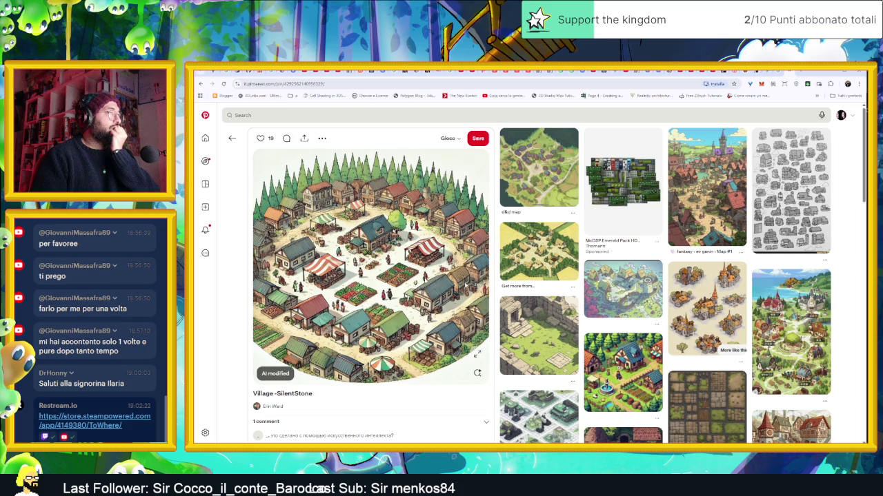
pyautogui.rightClick(390, 273)
pyautogui.click(437, 302)
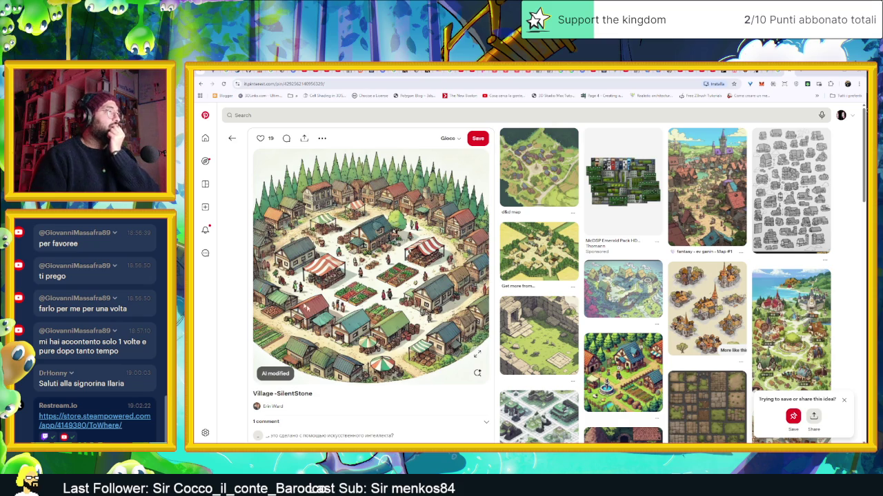
pyautogui.moveTo(591, 358)
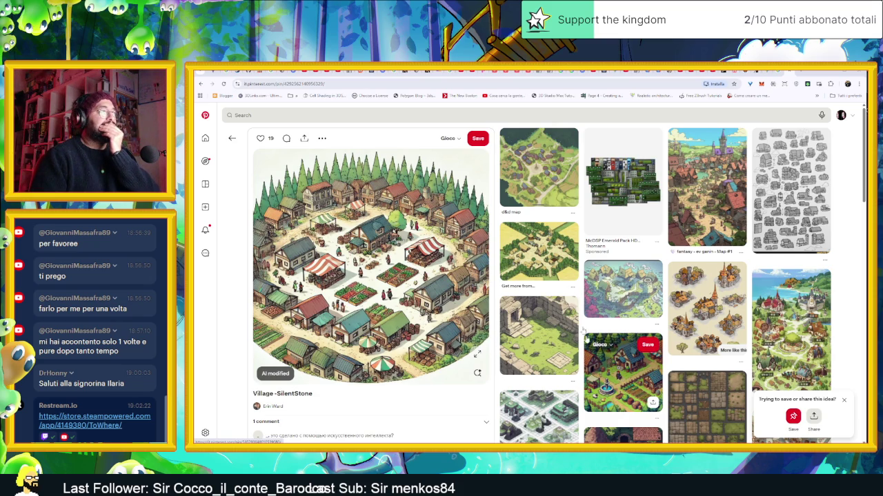
pyautogui.click(555, 262)
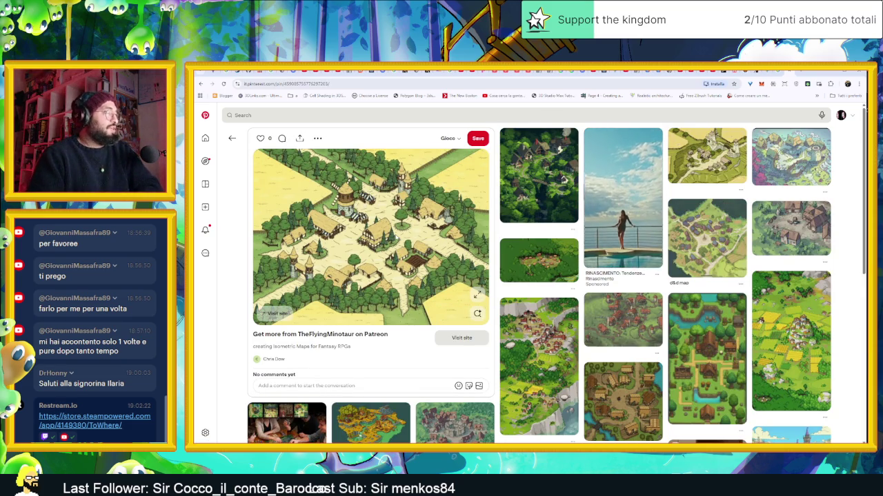
# Step: Copy the green isometric map image and return to the Village - SilentStone pin
pyautogui.hotkey('alt', 'Left')
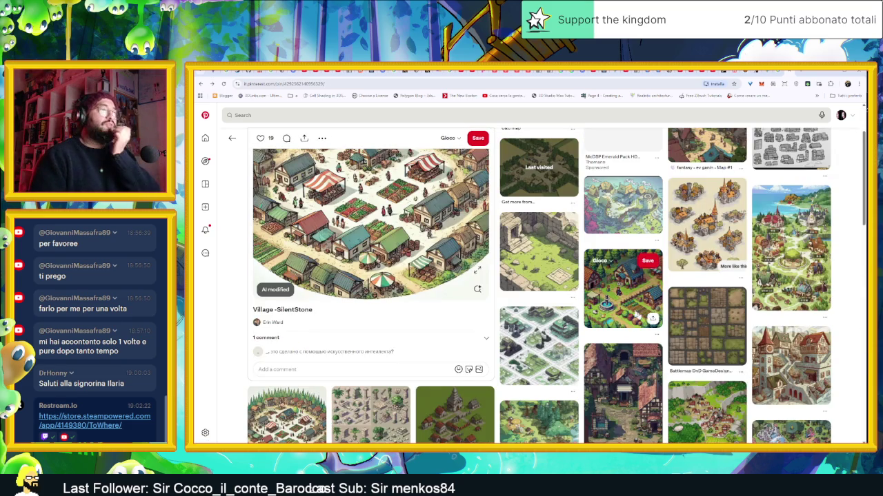
pyautogui.click(554, 360)
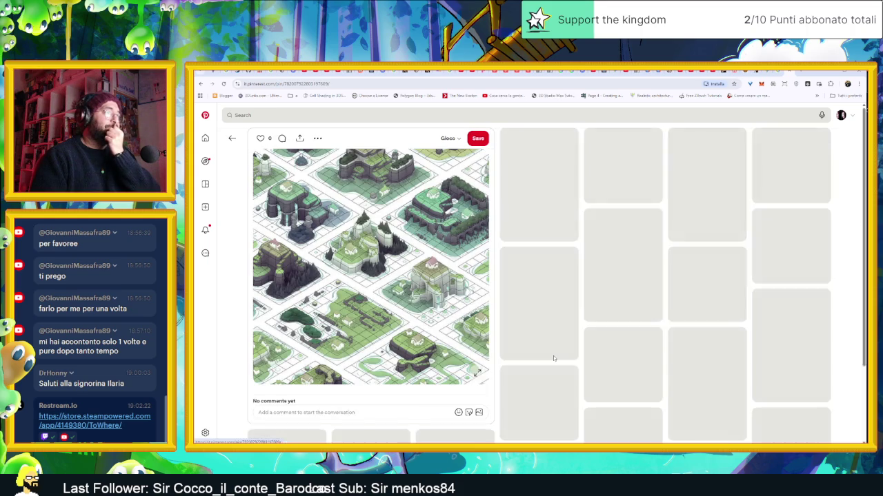
pyautogui.rightClick(424, 266)
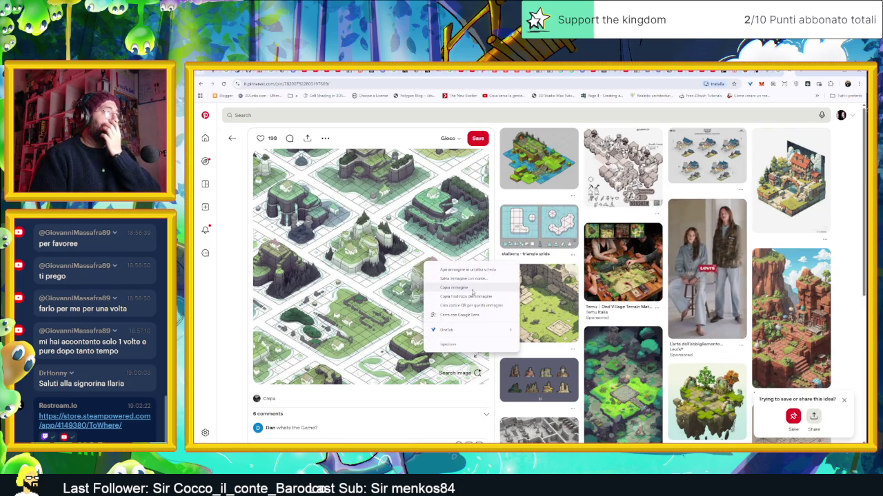
pyautogui.click(453, 286)
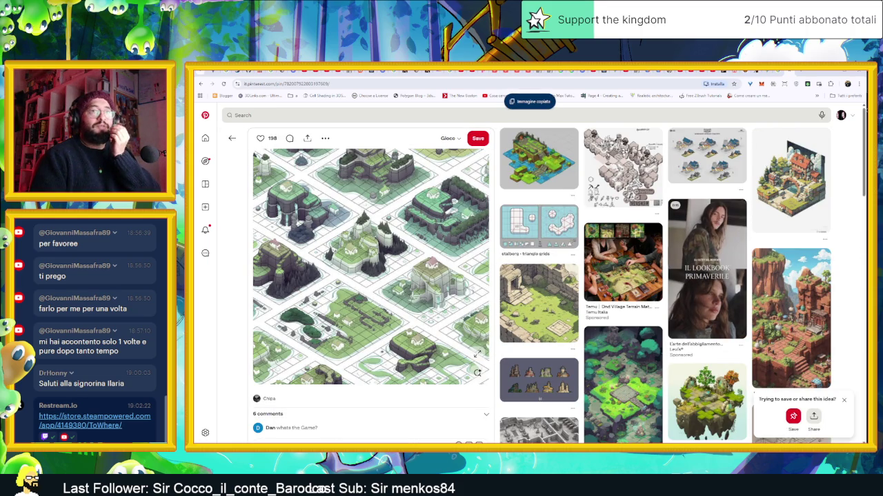
pyautogui.click(524, 313)
# Step: Browse the related village map and tileset pins below the SilentStone pin
pyautogui.scroll(-5, 631, 360)
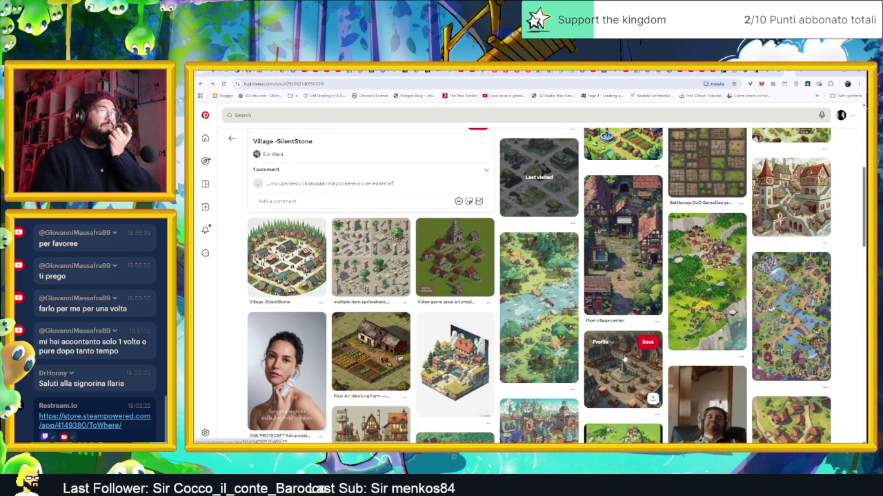
pyautogui.scroll(-1, 624, 362)
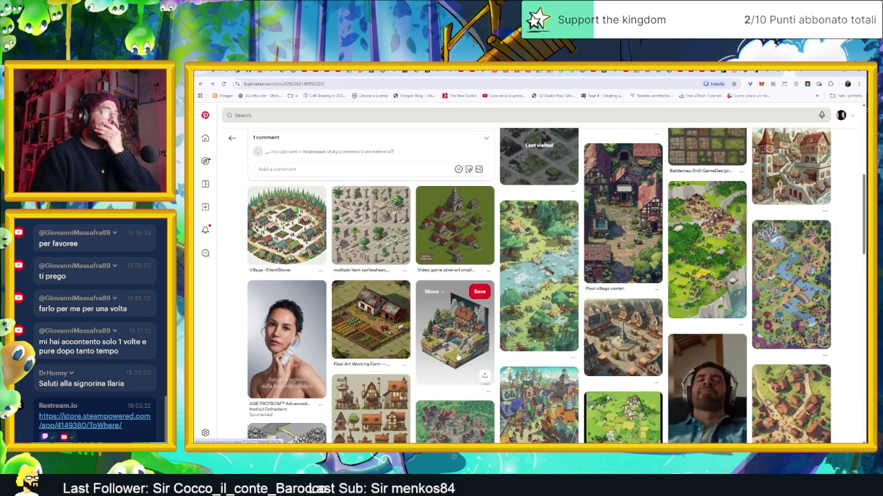
pyautogui.scroll(-3, 449, 390)
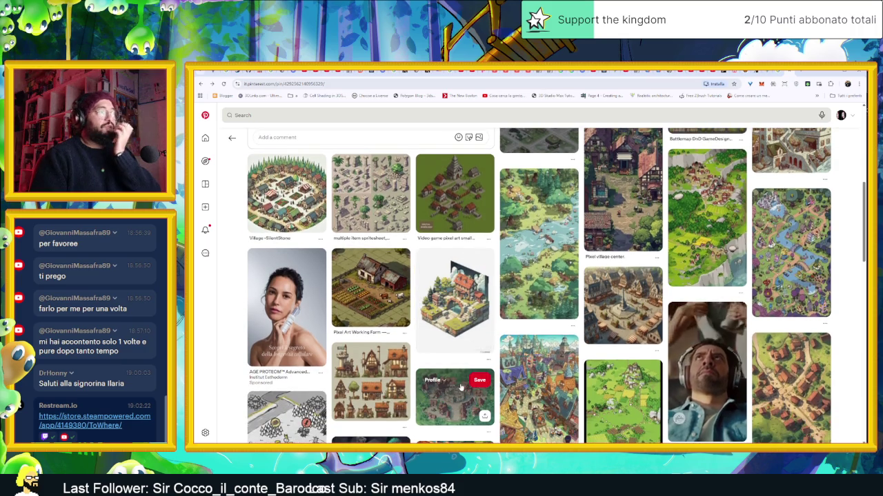
pyautogui.scroll(5, 544, 391)
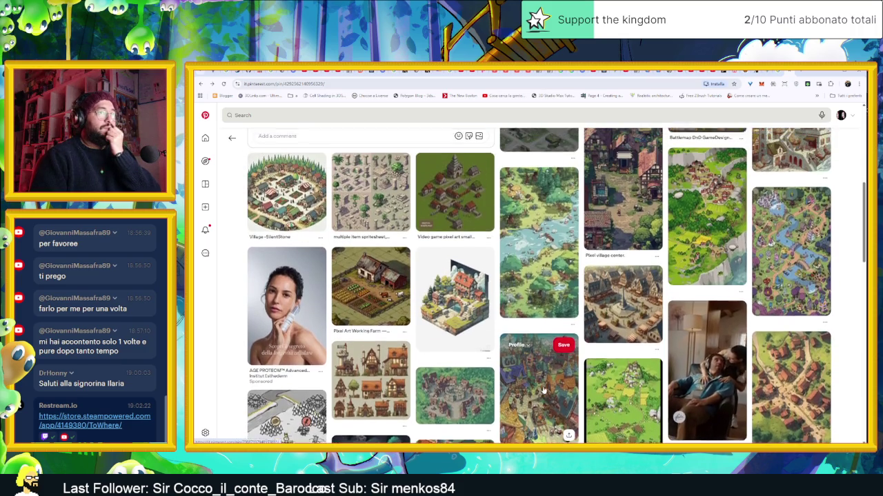
pyautogui.scroll(2, 544, 391)
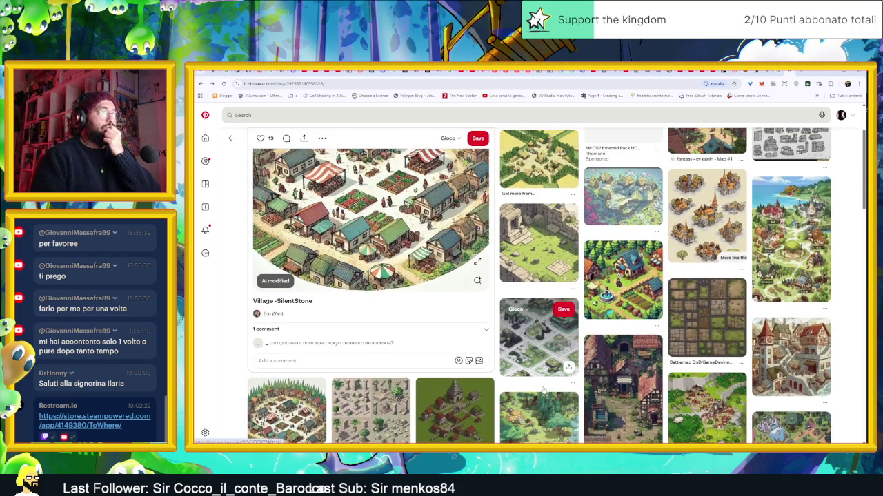
pyautogui.scroll(2, 544, 391)
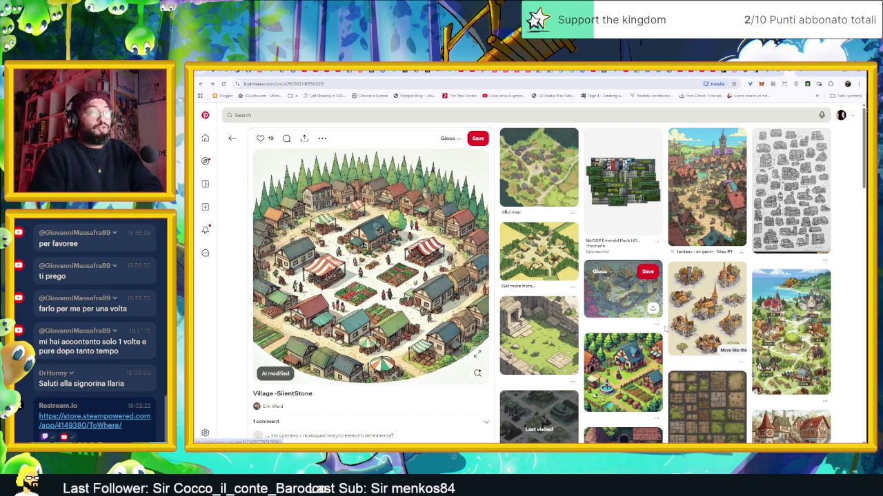
pyautogui.scroll(-3, 672, 334)
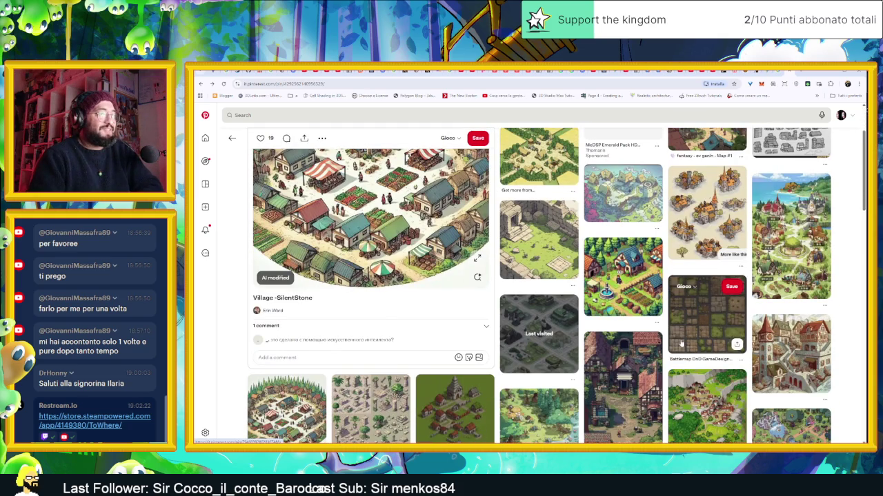
pyautogui.scroll(-5, 679, 356)
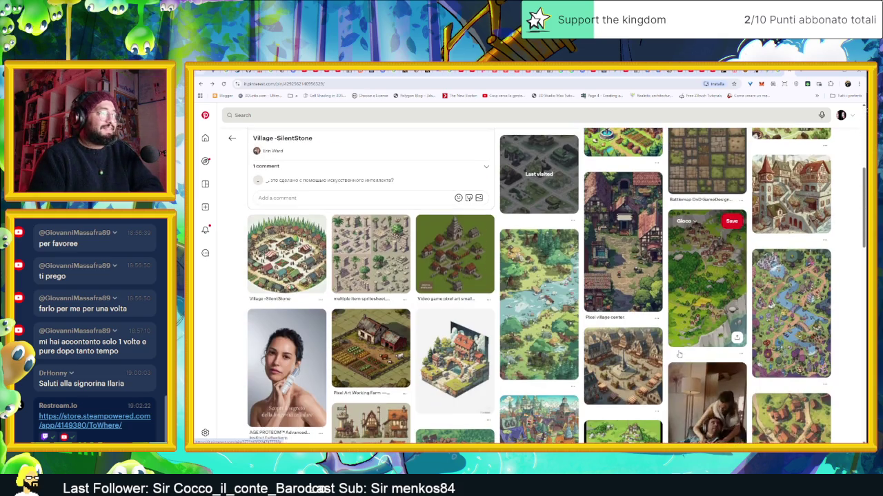
pyautogui.scroll(-5, 675, 351)
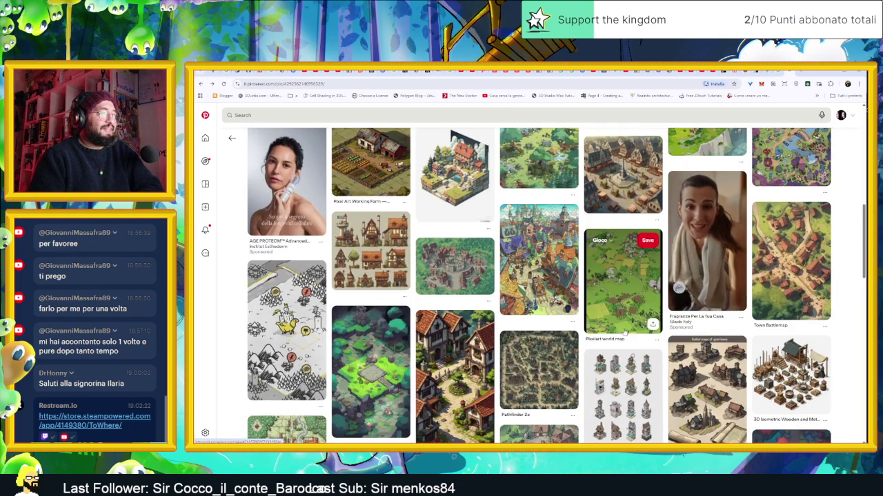
pyautogui.scroll(-4, 623, 332)
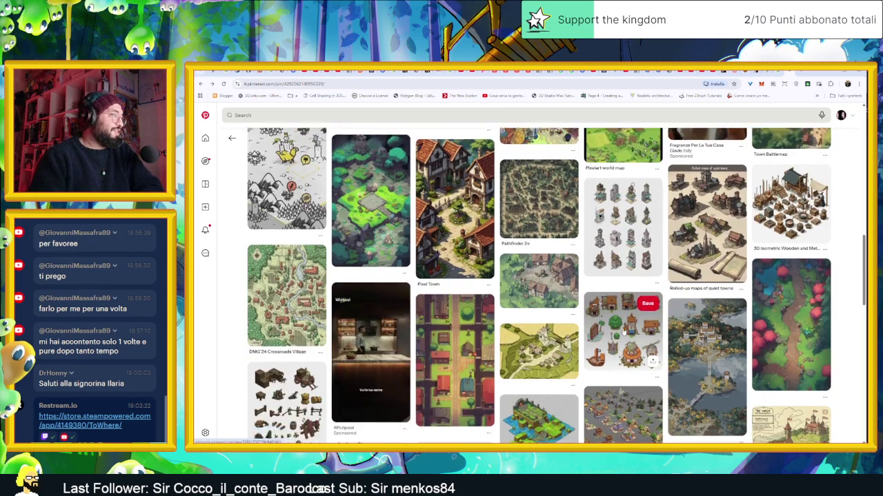
pyautogui.scroll(-1, 623, 334)
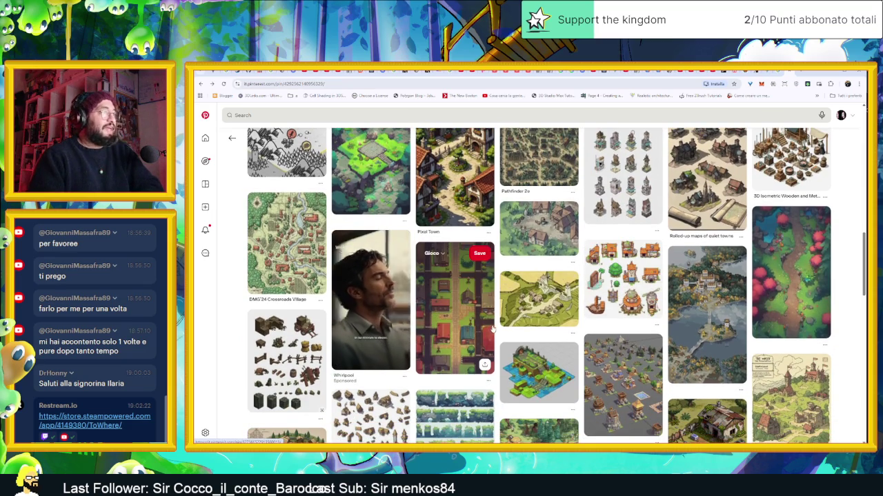
# Step: Via the grid-town pin, copy the forest pixel-art village map with ponds and paths
pyautogui.click(479, 329)
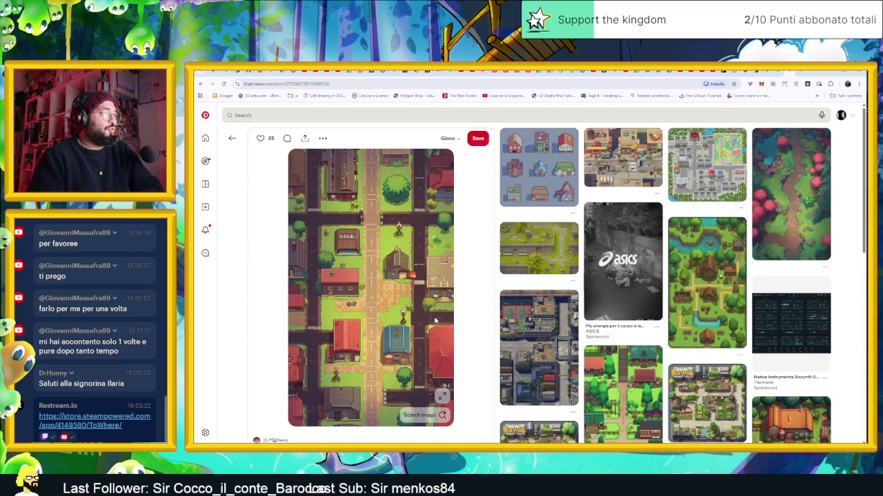
pyautogui.click(690, 317)
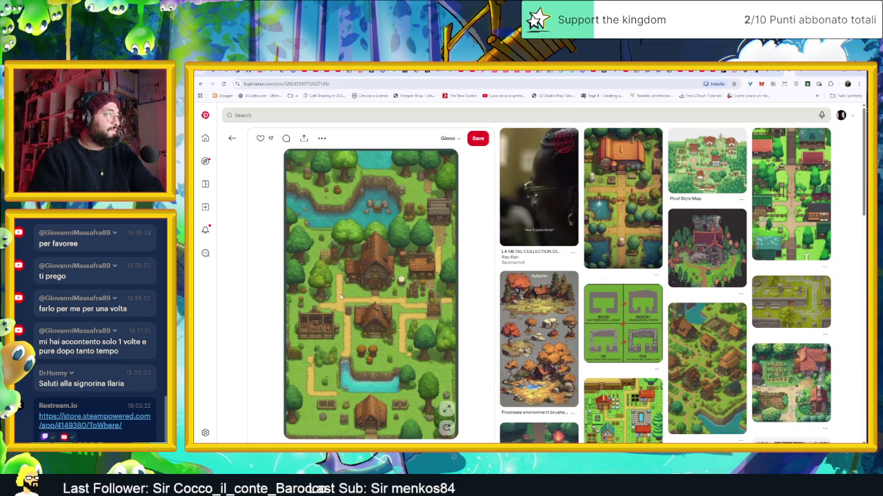
pyautogui.rightClick(407, 275)
pyautogui.click(446, 297)
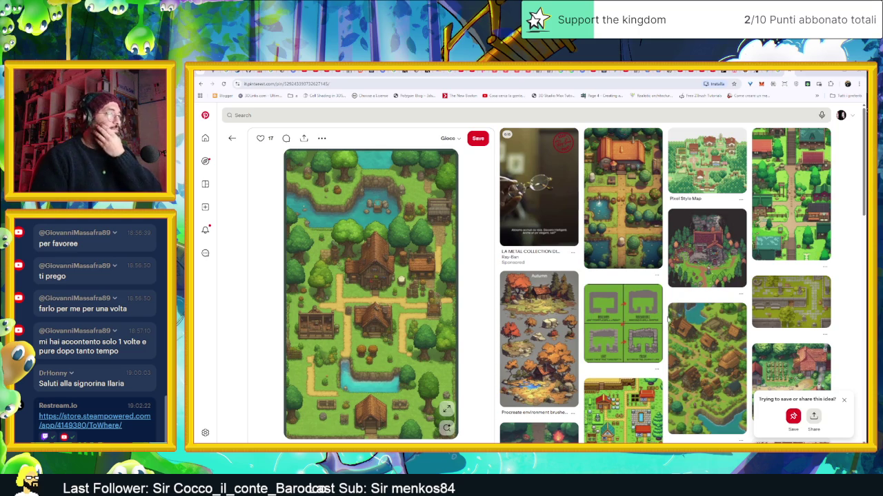
# Step: Scroll the related pins and open the pixel-art island game screenshot pin
pyautogui.scroll(-3, 668, 313)
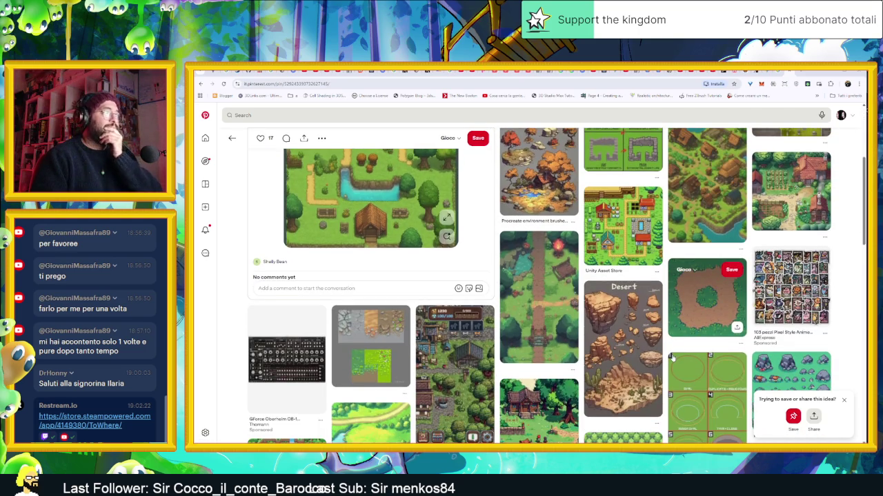
pyautogui.scroll(-3, 673, 357)
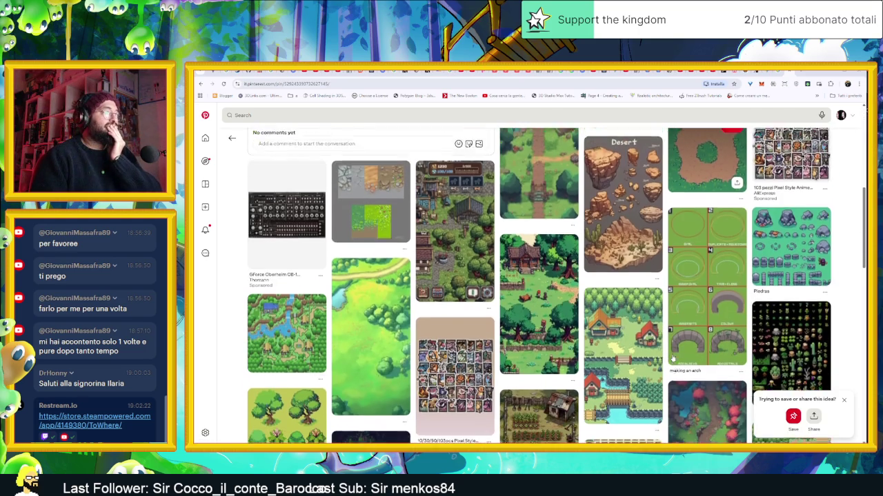
pyautogui.scroll(-2, 672, 357)
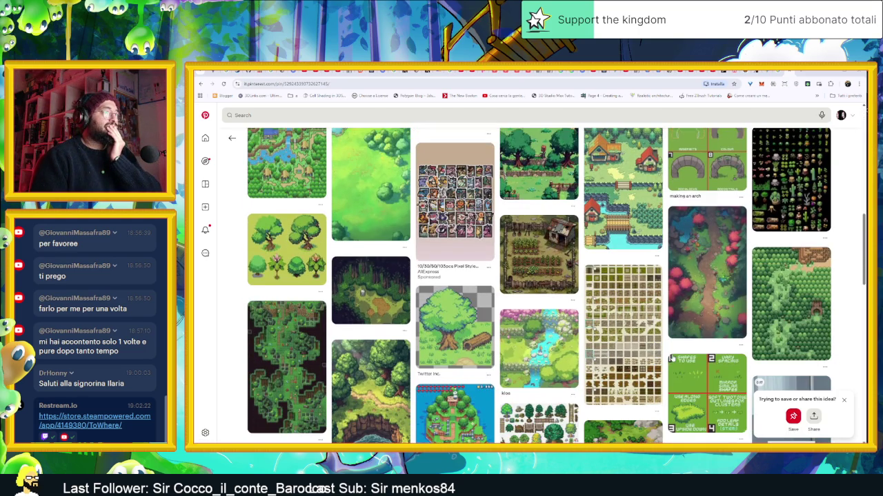
pyautogui.scroll(-1, 671, 358)
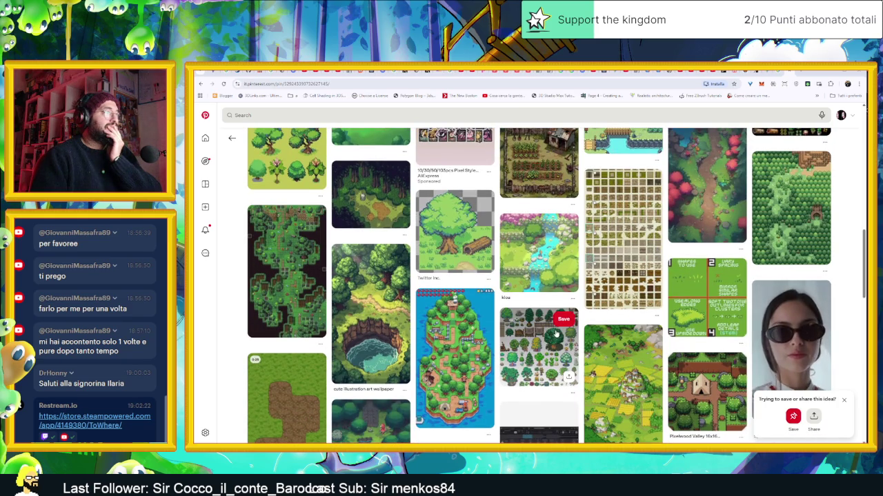
pyautogui.click(468, 359)
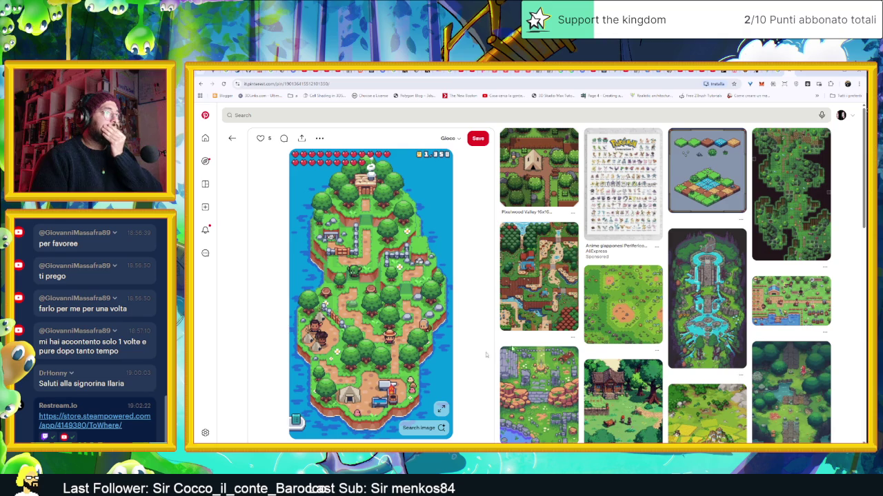
# Step: Copy the purple-roofed island town image from its pin
pyautogui.click(552, 290)
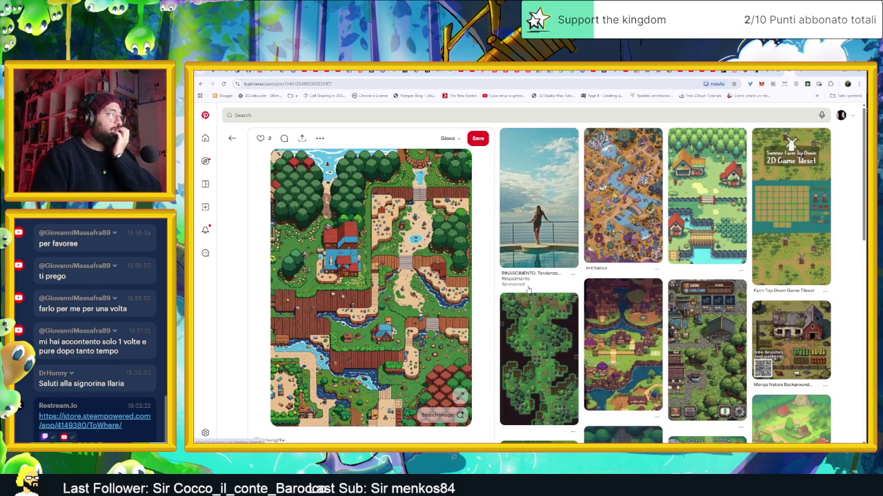
pyautogui.click(644, 373)
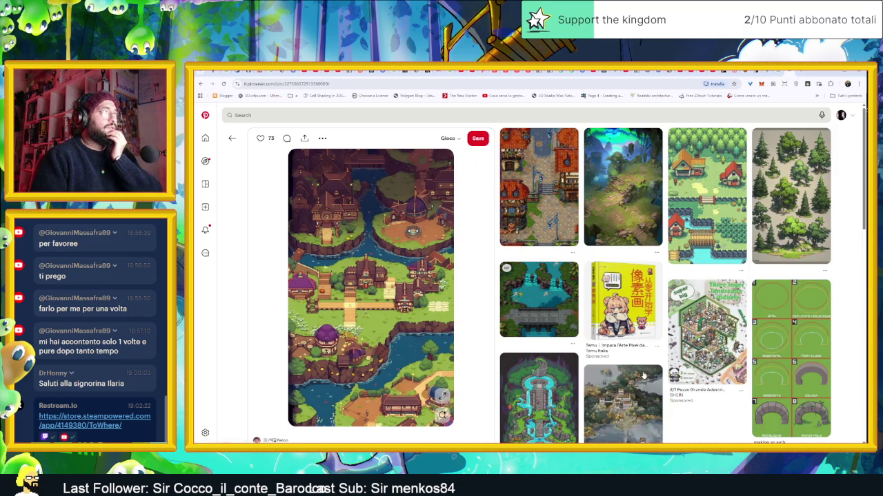
pyautogui.rightClick(421, 293)
pyautogui.click(449, 318)
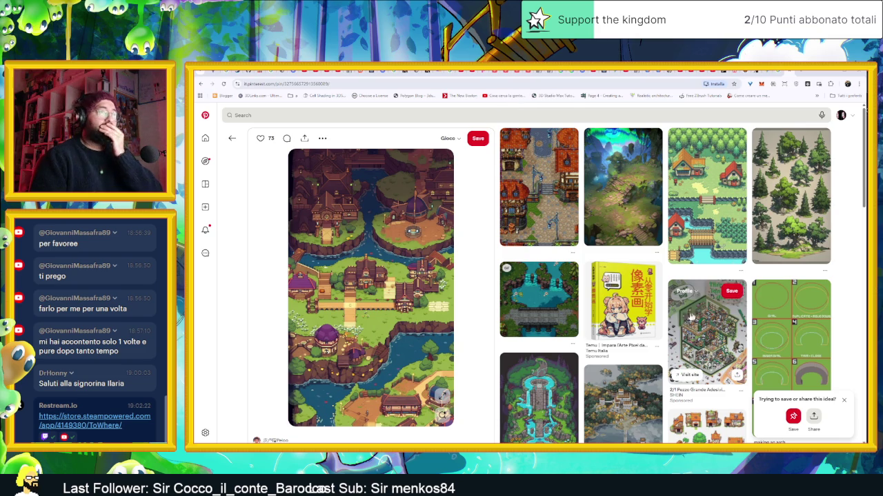
# Step: Copy the lakeside Fantasy Map Fantasy World Map Drawing image
pyautogui.scroll(-1, 607, 345)
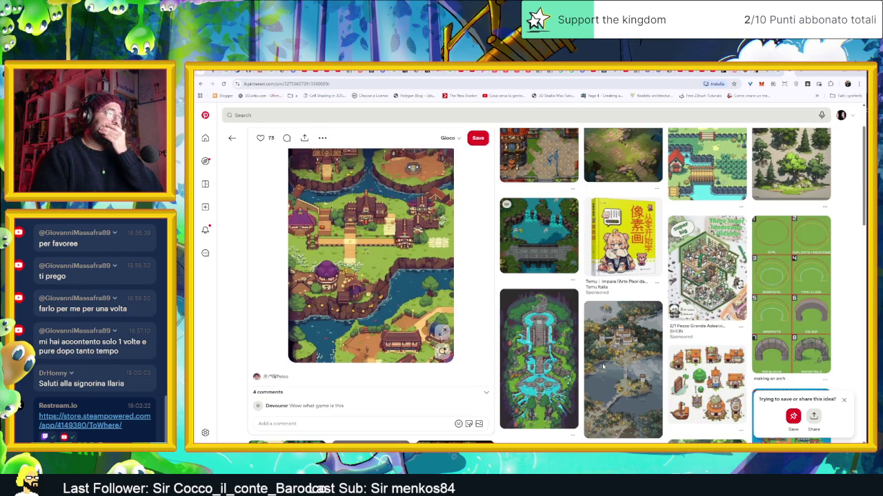
pyautogui.scroll(-1, 602, 367)
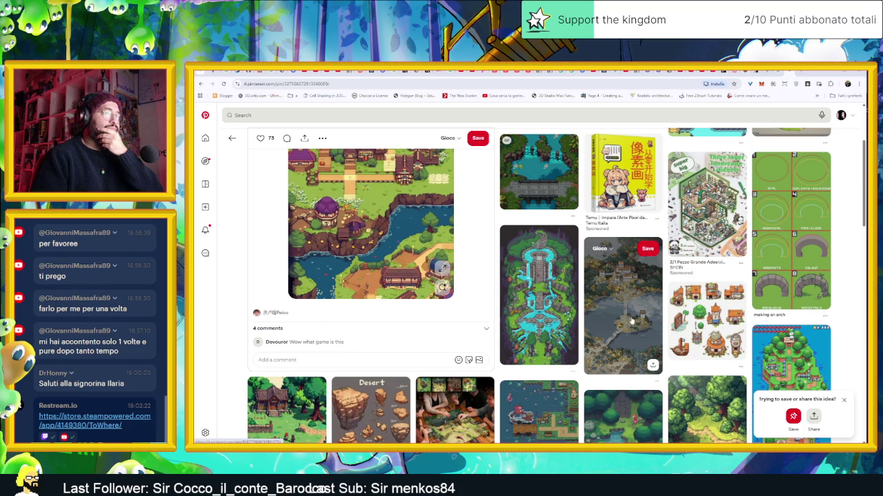
pyautogui.click(632, 321)
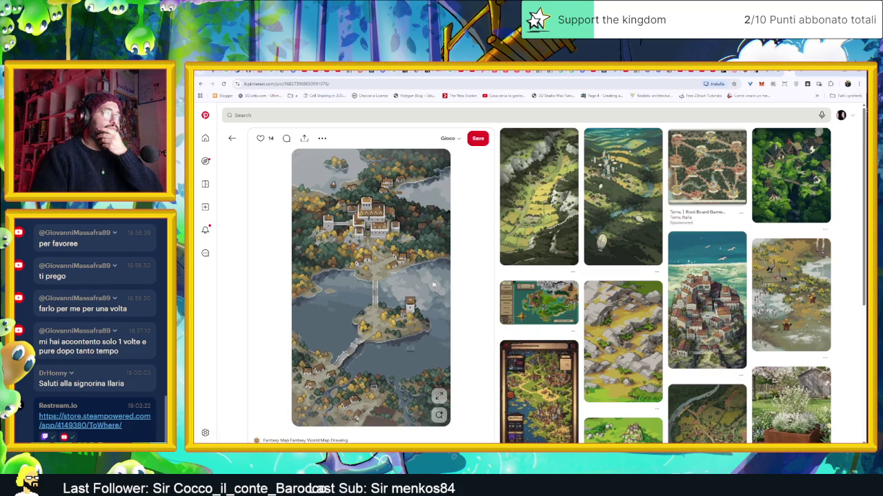
pyautogui.rightClick(426, 283)
pyautogui.click(463, 308)
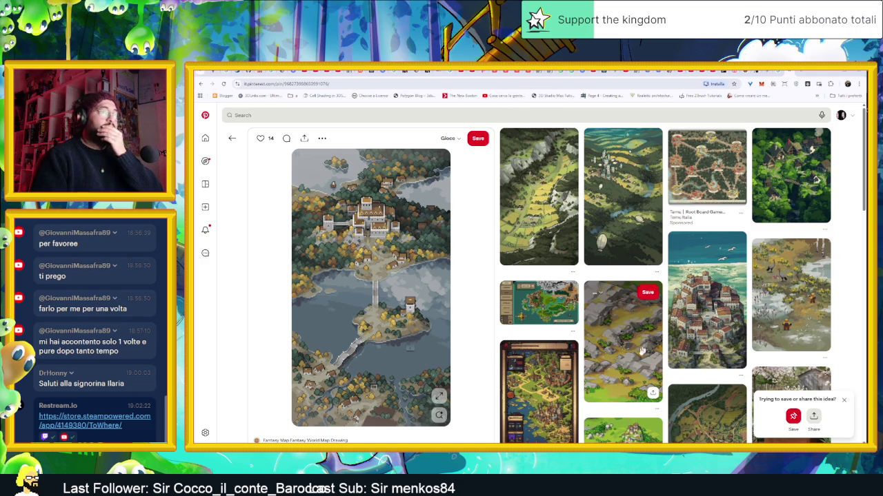
# Step: Scroll further and open the VIDEO GAME cliff-path pin
pyautogui.scroll(-3, 632, 363)
pyautogui.scroll(-5, 632, 363)
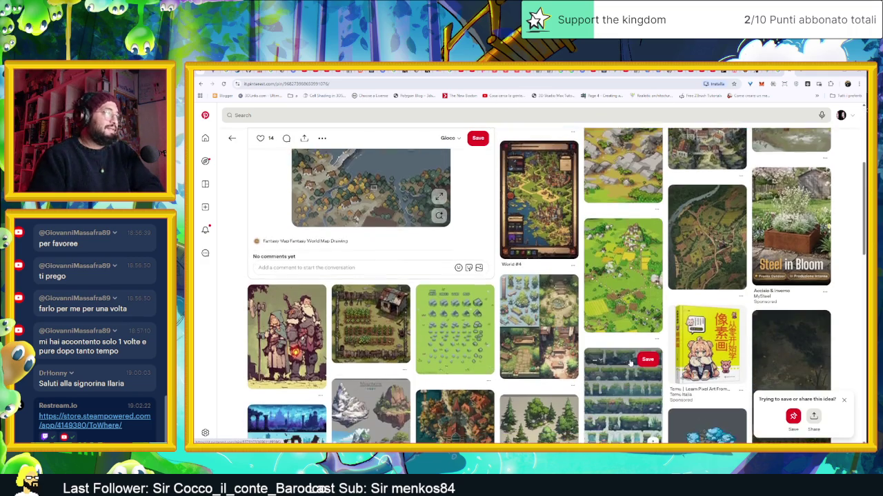
pyautogui.scroll(-4, 626, 364)
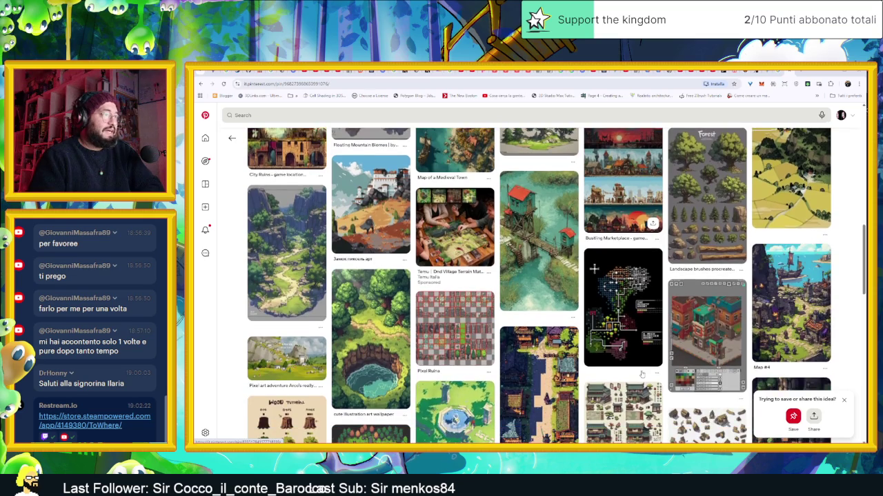
pyautogui.scroll(-2, 641, 375)
pyautogui.scroll(-2, 641, 375)
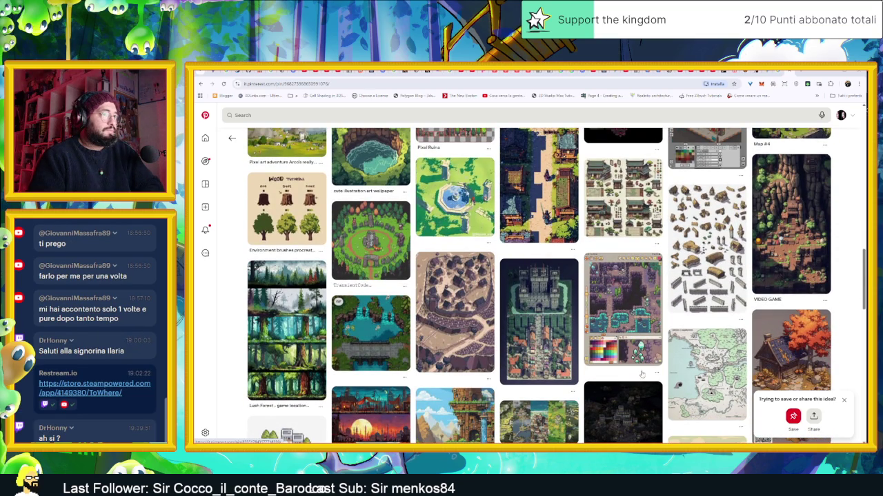
pyautogui.click(804, 238)
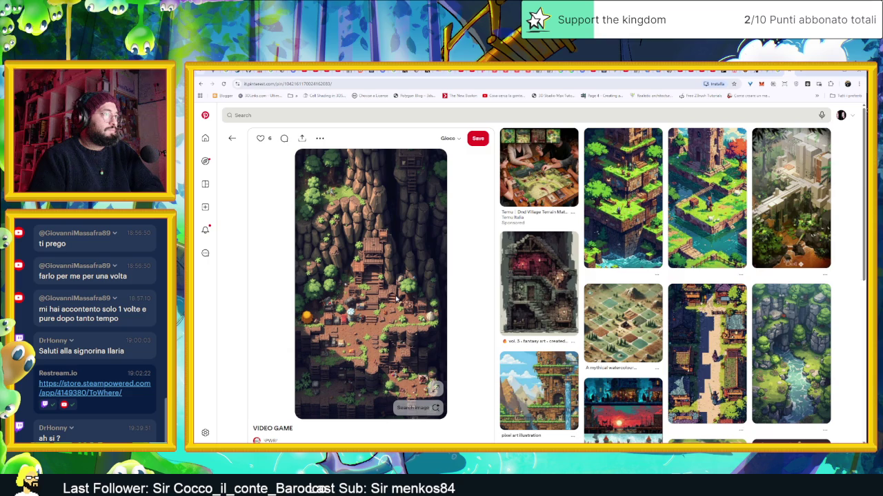
# Step: Copy the VIDEO GAME cliff-path image and paste it onto the PureRef board
pyautogui.rightClick(397, 298)
pyautogui.click(421, 323)
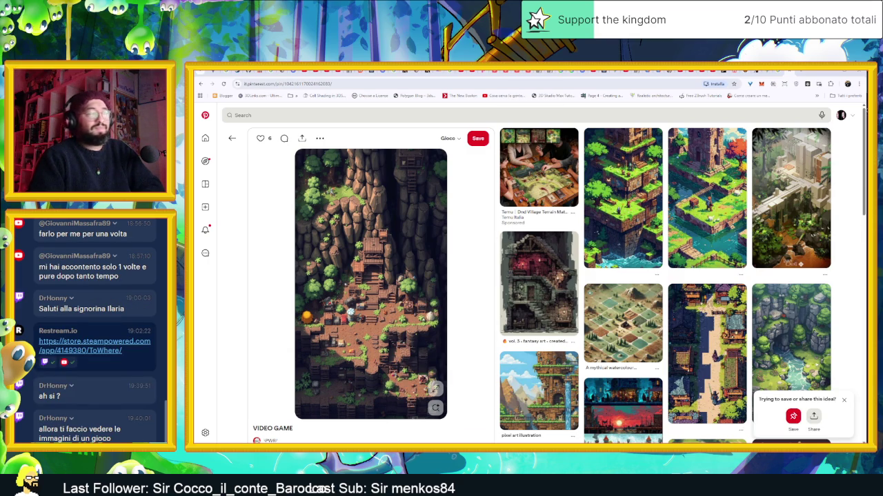
pyautogui.rightClick(346, 300)
pyautogui.click(349, 316)
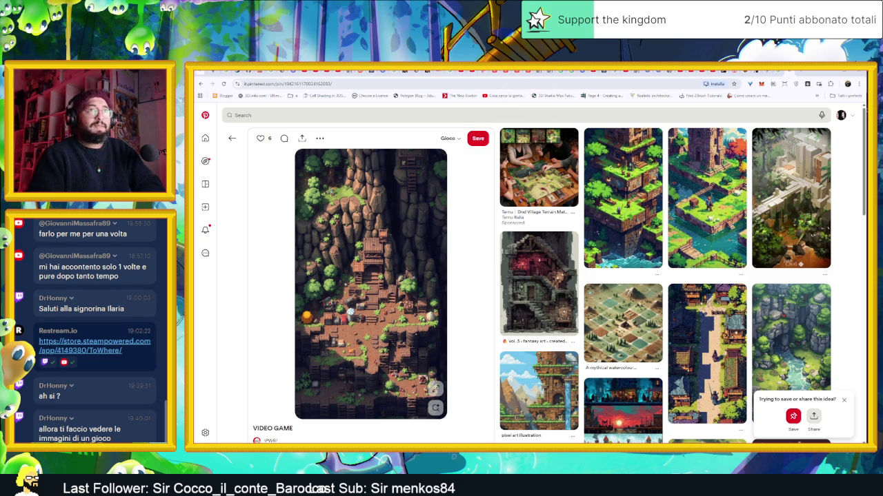
pyautogui.moveTo(759, 136); pyautogui.dragTo(697, 137)
pyautogui.hotkey('ctrl', 'v')
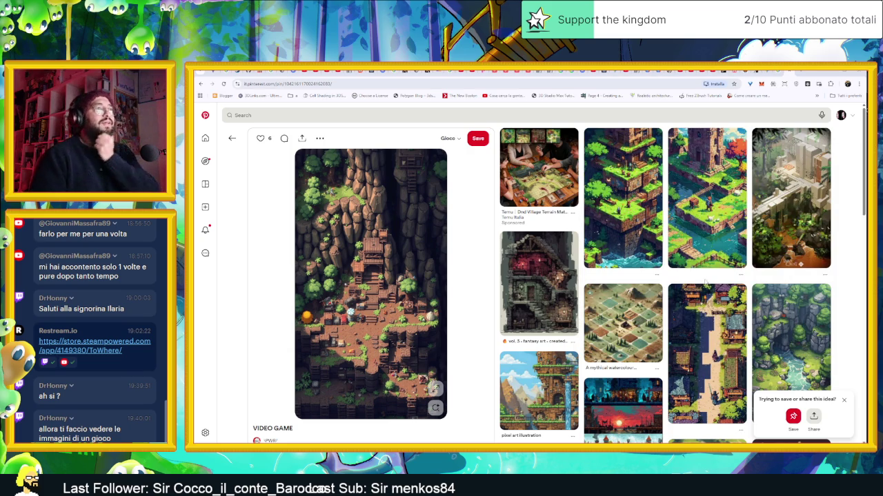
# Step: Copy the ruined tower pixel-art scene image
pyautogui.click(704, 214)
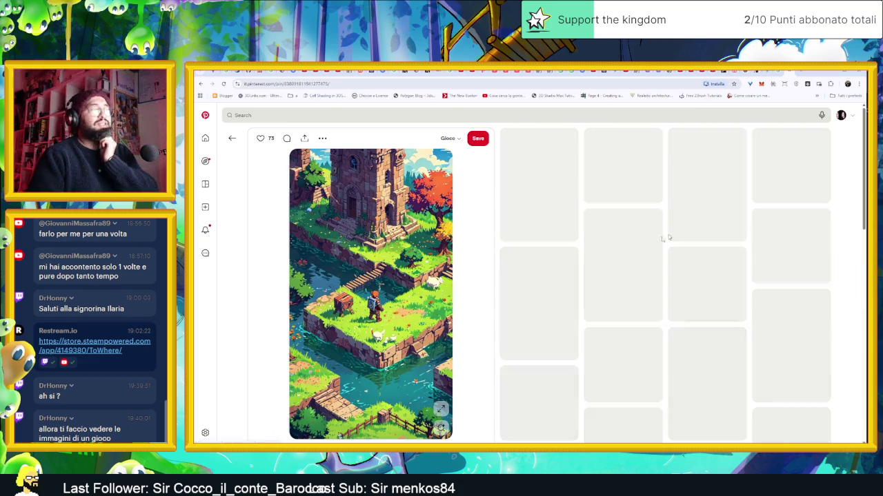
pyautogui.rightClick(390, 283)
pyautogui.click(426, 307)
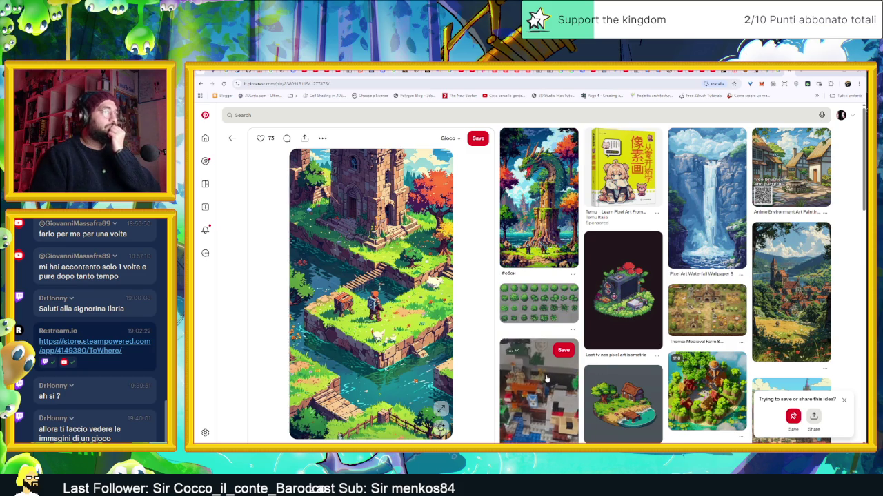
# Step: Copy the isometric forest diorama image from its pin
pyautogui.scroll(-3, 581, 366)
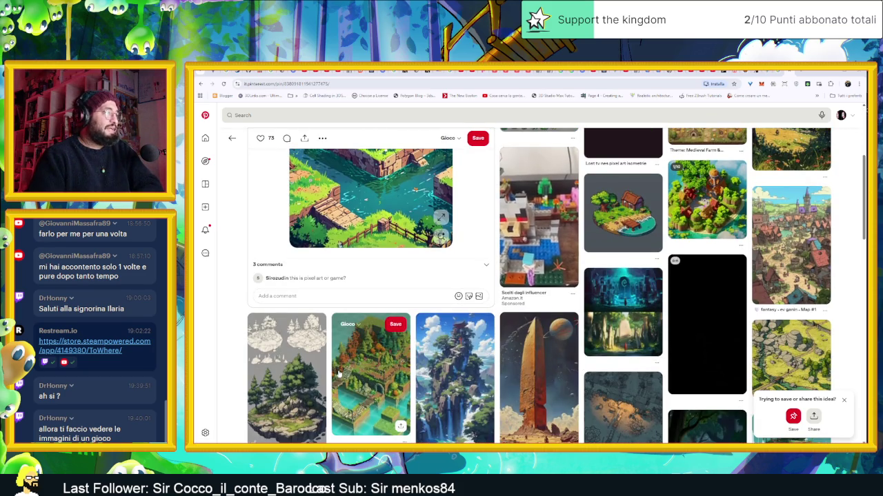
pyautogui.click(370, 372)
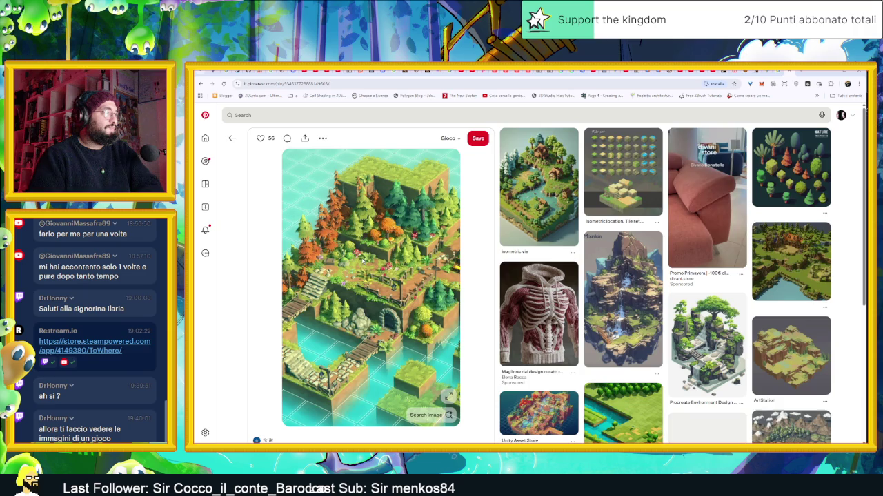
pyautogui.rightClick(362, 258)
pyautogui.click(414, 285)
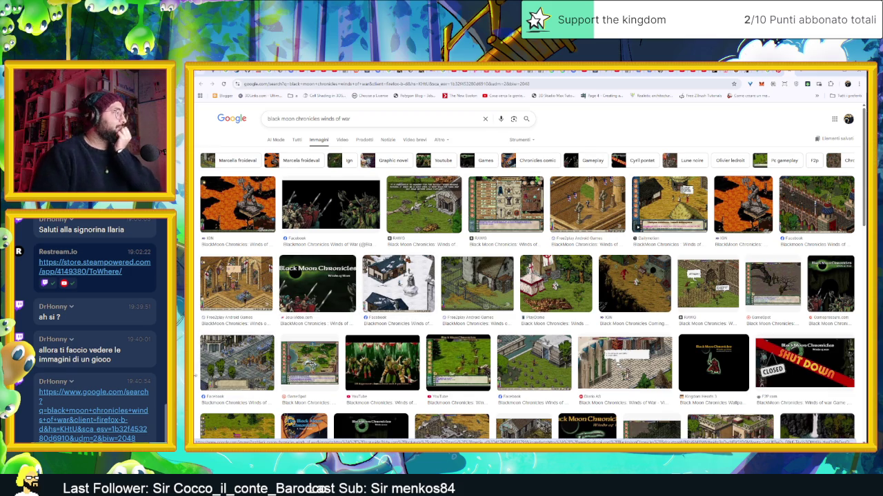
# Step: Preview the Facebook town and Free2play shop screenshots, then scroll further down the results
pyautogui.click(238, 363)
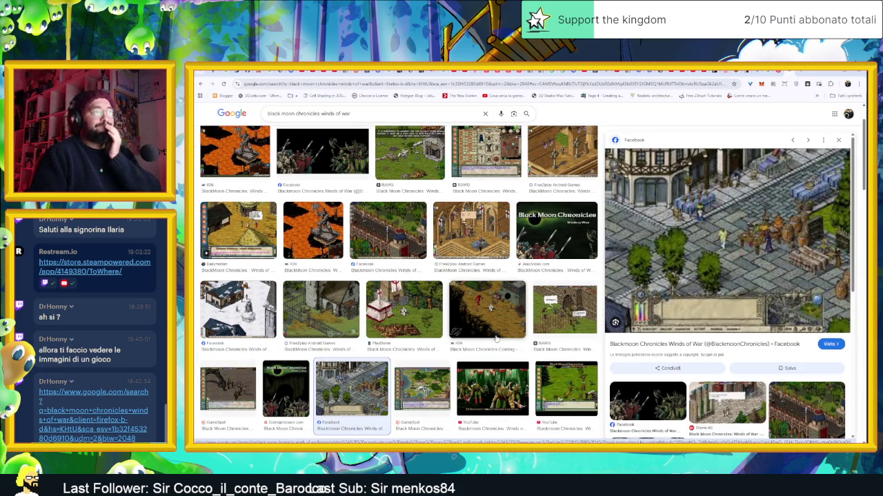
pyautogui.click(471, 225)
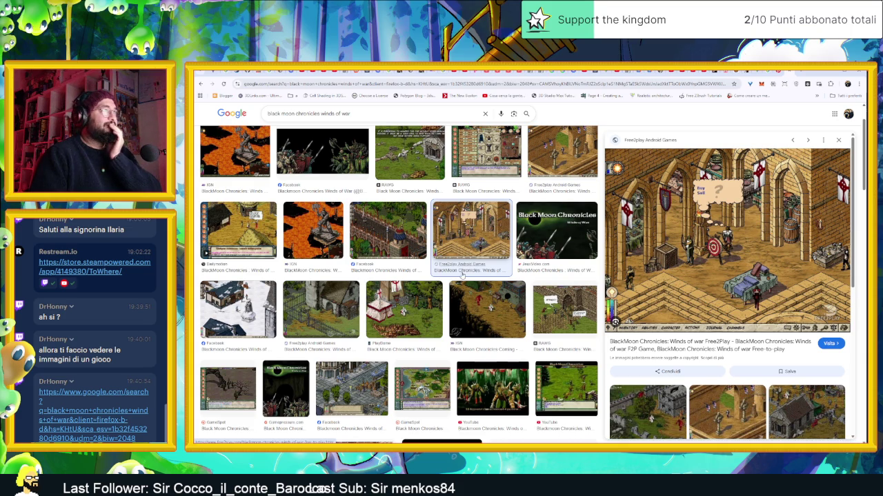
pyautogui.scroll(-3, 462, 274)
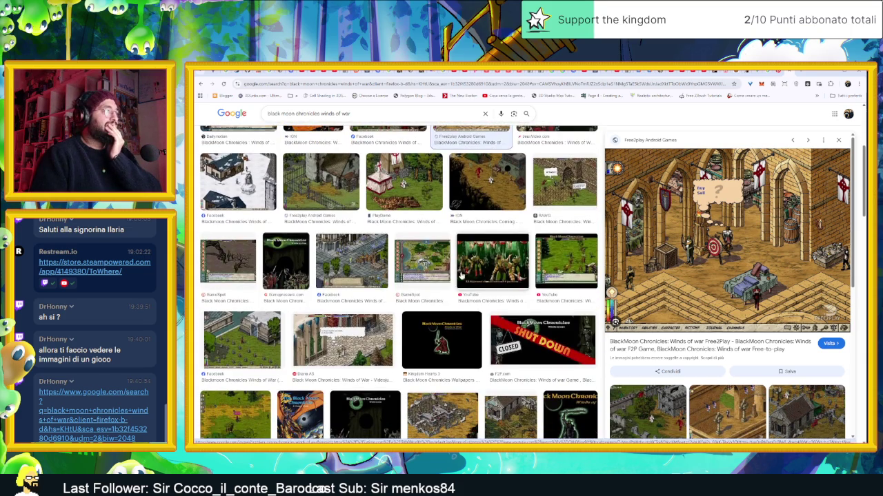
pyautogui.scroll(-2, 414, 276)
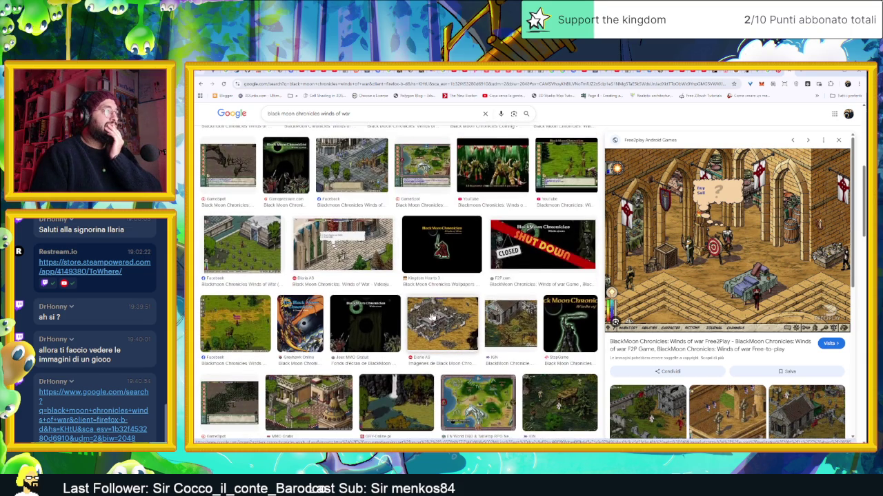
pyautogui.scroll(-1, 441, 317)
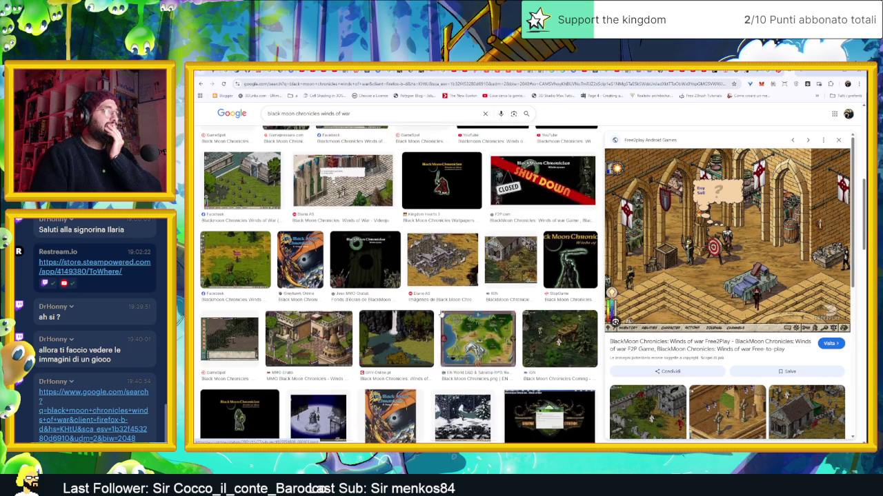
# Step: Copy the MMO Gratis temple screenshot from its preview
pyautogui.click(308, 338)
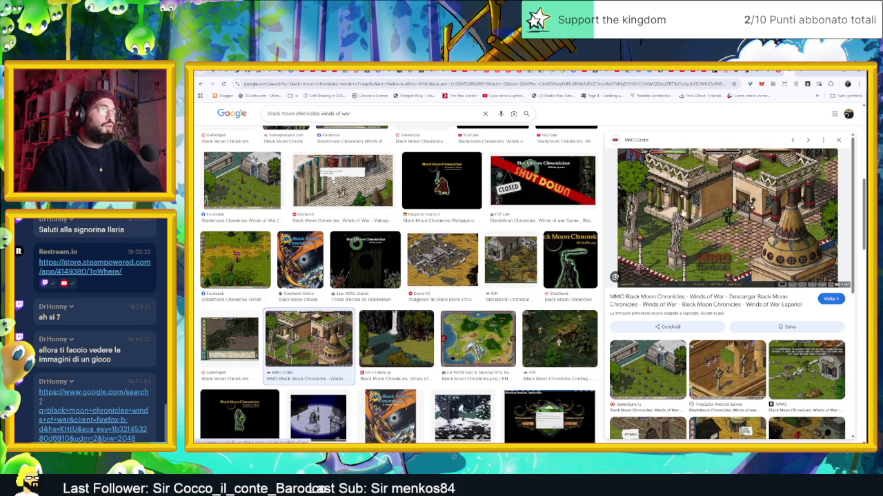
pyautogui.rightClick(729, 188)
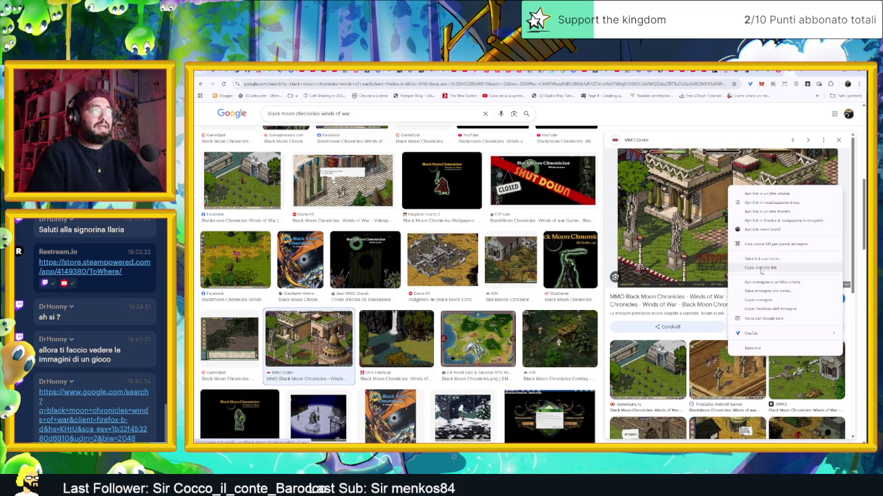
pyautogui.click(777, 301)
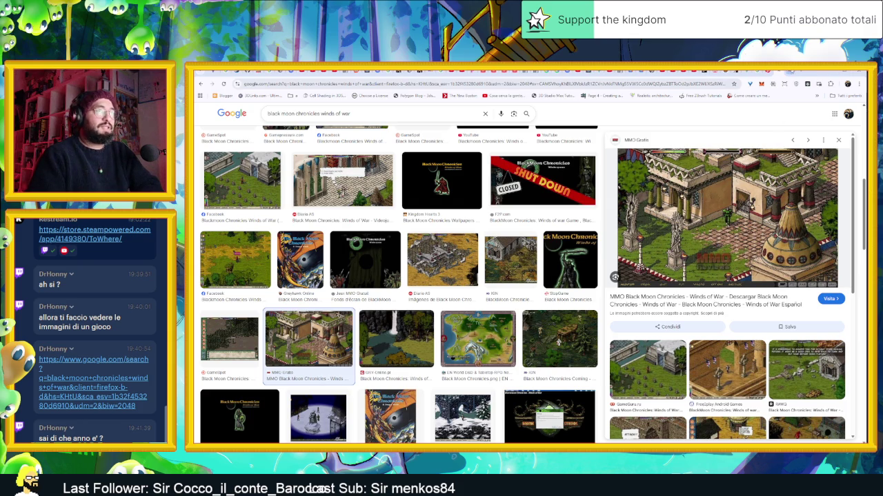
# Step: Open the MMO Gratis source page, accept cookies and look over the game's page
pyautogui.click(673, 160)
pyautogui.click(565, 355)
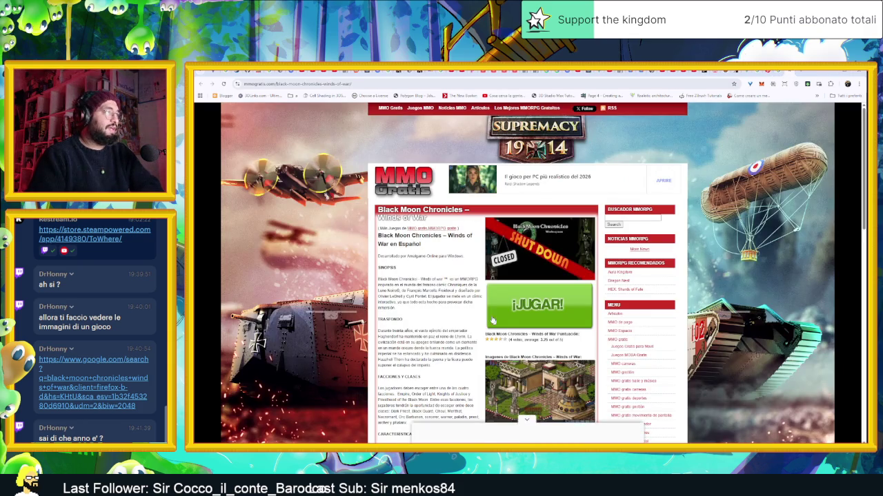
pyautogui.scroll(-1, 545, 359)
pyautogui.scroll(-3, 440, 286)
pyautogui.scroll(-3, 440, 286)
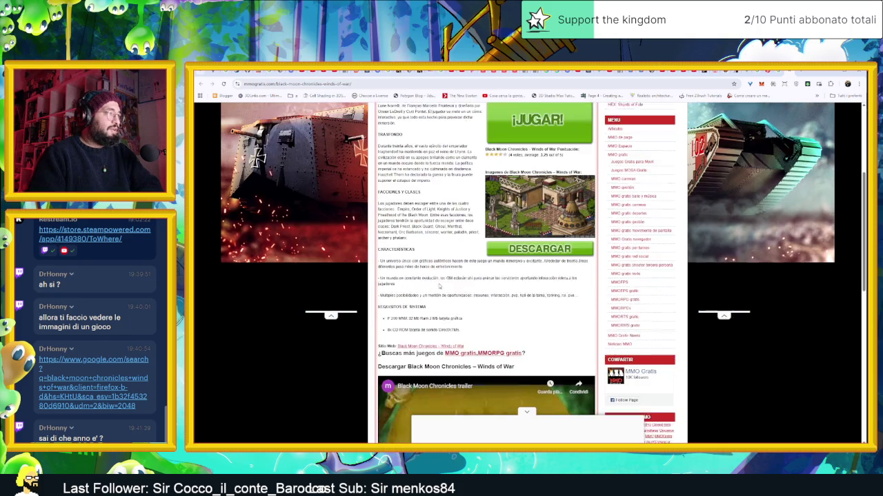
pyautogui.scroll(-5, 579, 317)
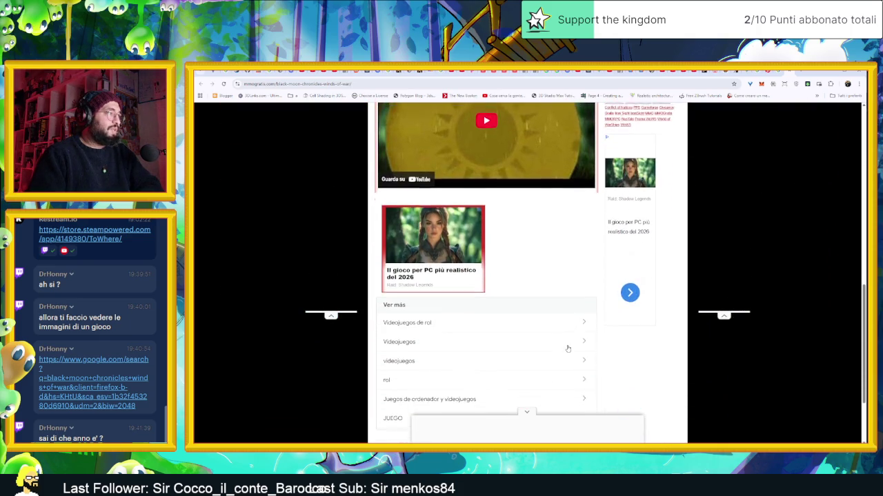
pyautogui.scroll(4, 579, 317)
pyautogui.scroll(10, 579, 317)
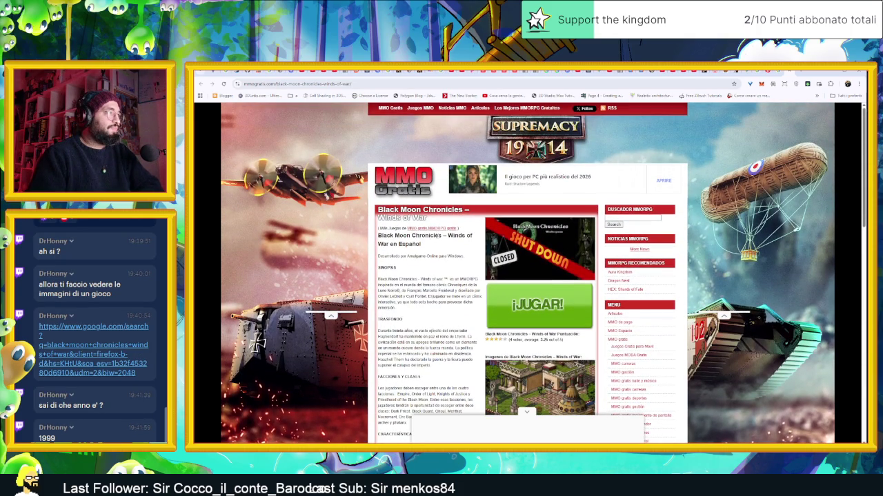
# Step: Search Google for the page title 'Black Moon Chronicles – Winds of War'
pyautogui.moveTo(384, 244); pyautogui.dragTo(377, 236)
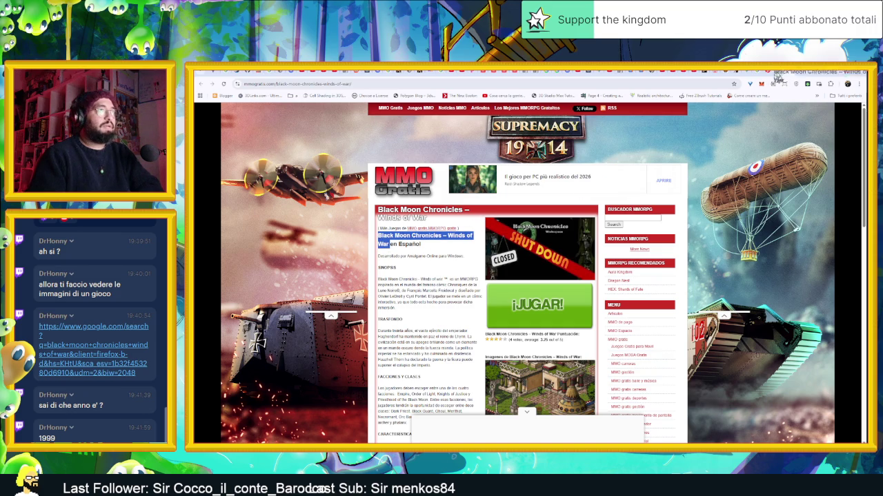
pyautogui.moveTo(775, 81); pyautogui.dragTo(793, 76)
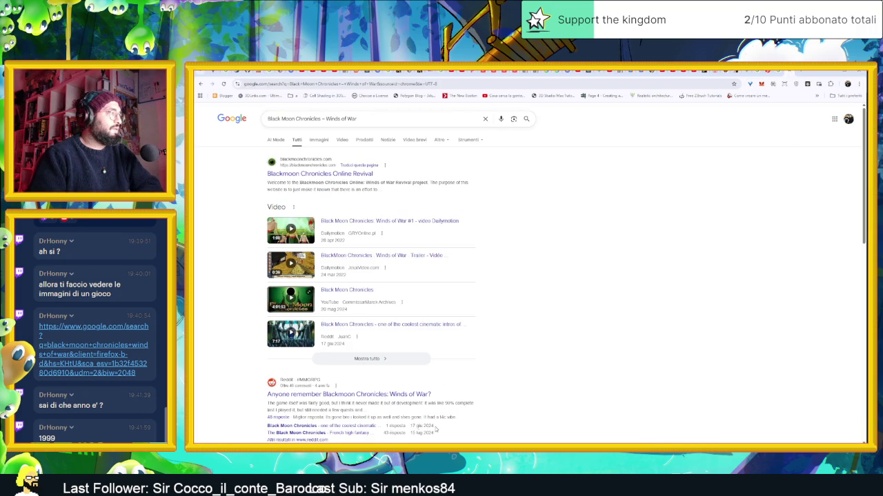
pyautogui.scroll(-3, 518, 391)
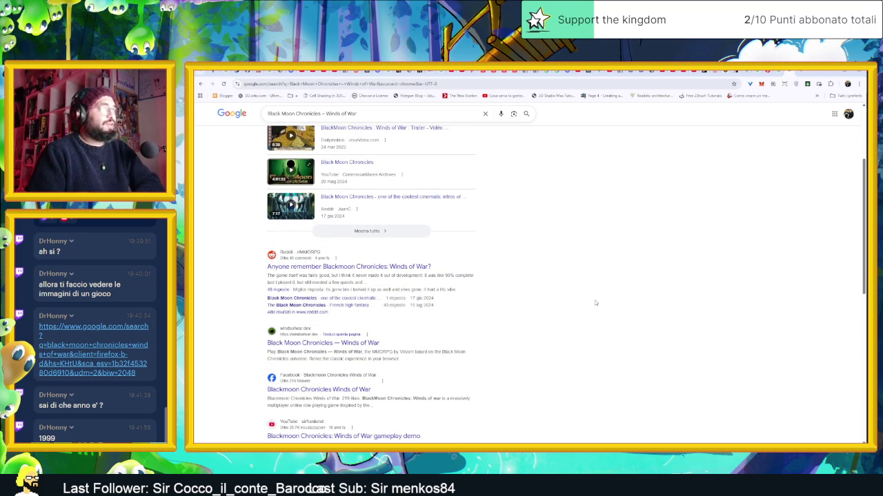
pyautogui.scroll(3, 599, 308)
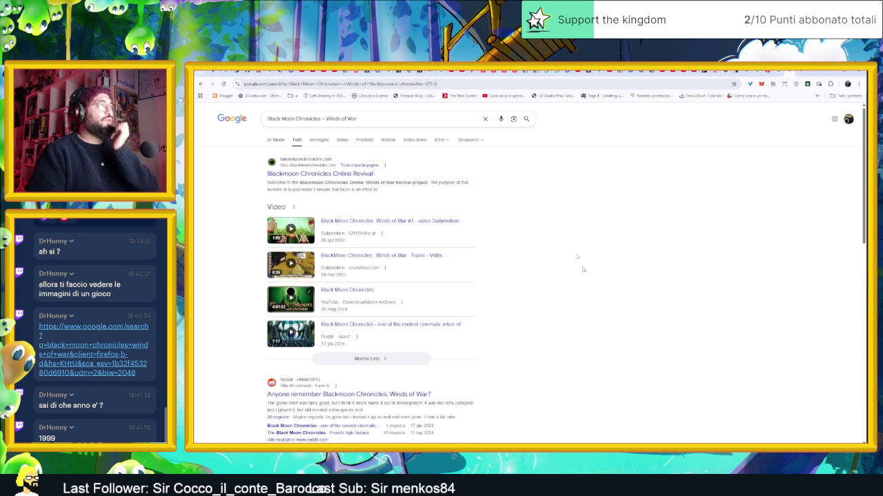
# Step: Return to the Black Moon Chronicles image results and preview the Steam top-down village screenshot
pyautogui.click(784, 72)
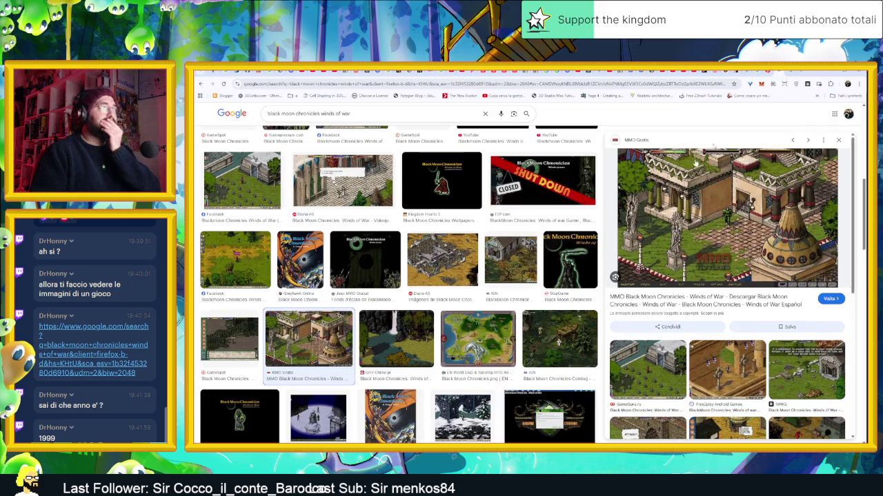
pyautogui.scroll(-2, 559, 317)
pyautogui.scroll(-2, 540, 334)
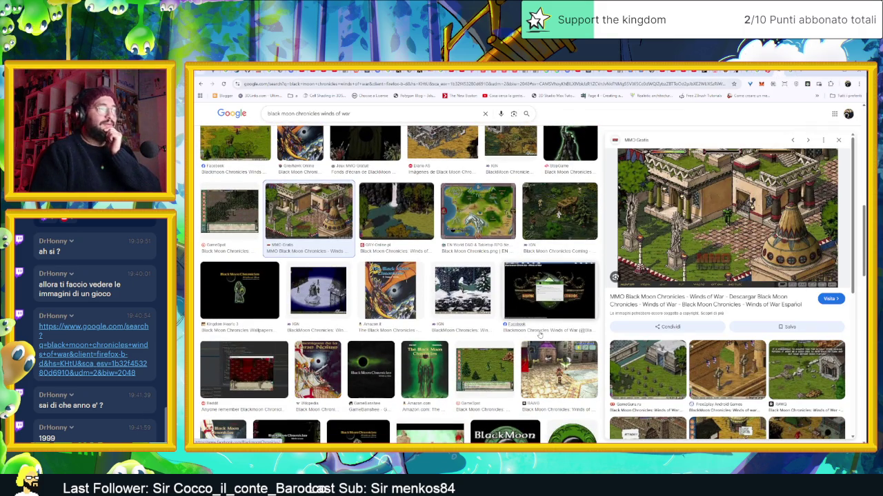
pyautogui.scroll(-5, 540, 335)
pyautogui.scroll(-5, 540, 336)
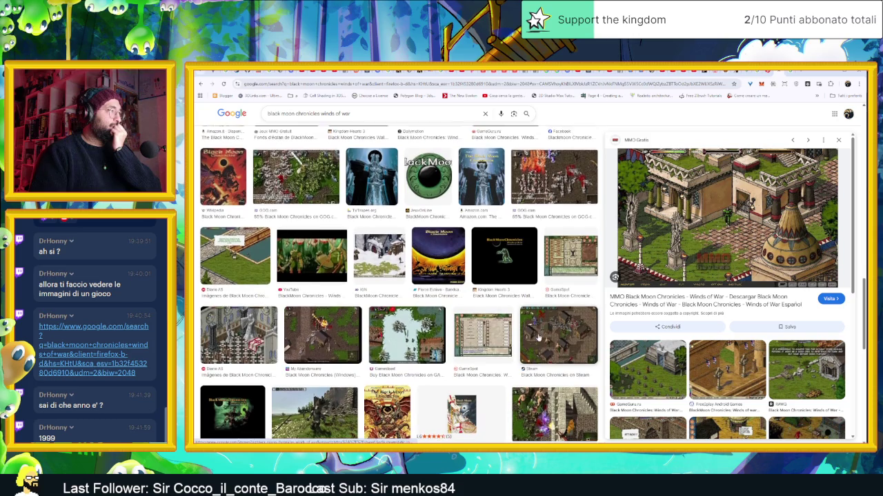
pyautogui.scroll(-1, 540, 337)
pyautogui.click(567, 304)
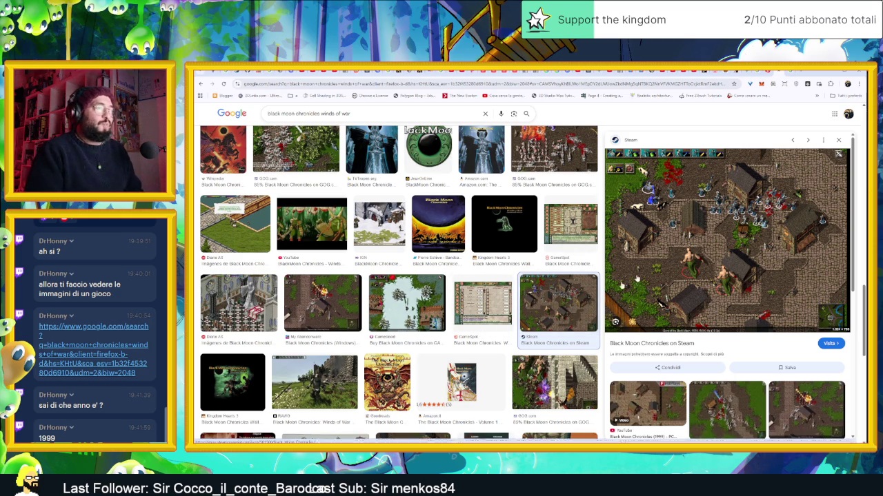
pyautogui.scroll(-3, 434, 350)
pyautogui.scroll(-3, 435, 350)
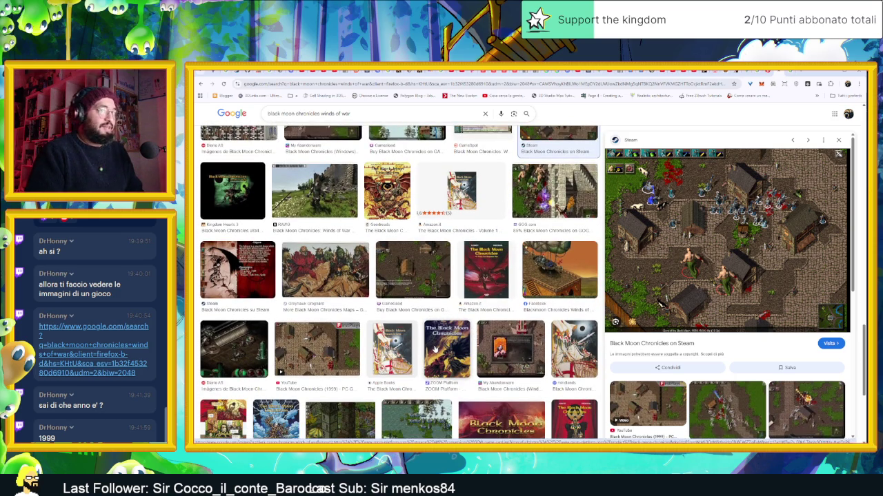
# Step: Centre and enlarge the PureRef board window, then zoom in on the Black Moon Chronicles temple screenshot
pyautogui.hotkey('alt', 'Tab')
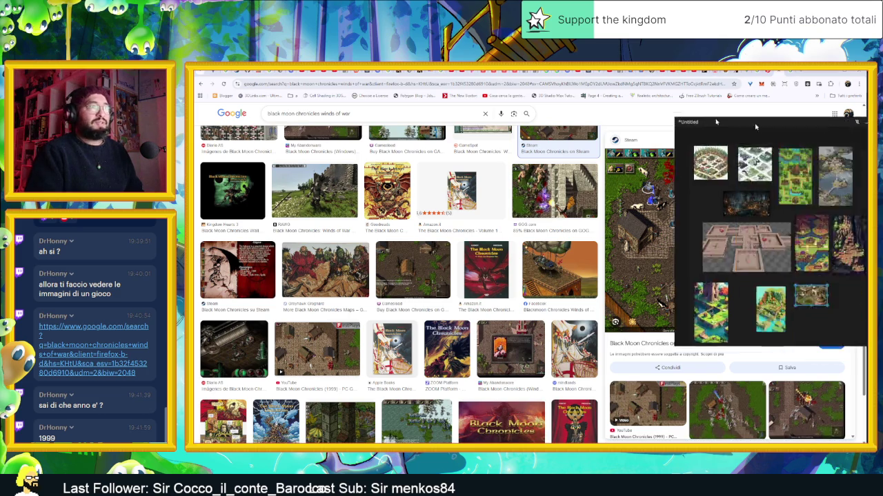
pyautogui.moveTo(825, 137); pyautogui.dragTo(517, 114)
pyautogui.scroll(3, 588, 290)
pyautogui.scroll(5, 592, 237)
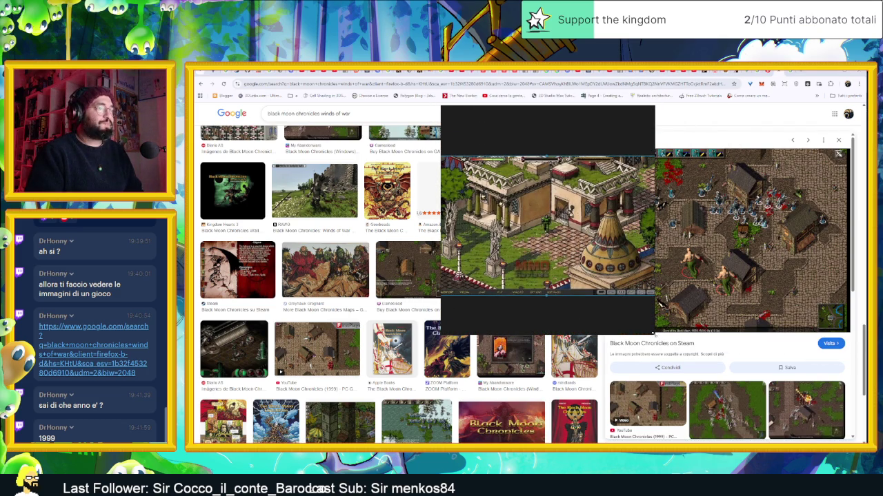
pyautogui.moveTo(653, 333); pyautogui.dragTo(754, 372)
pyautogui.scroll(3, 620, 290)
pyautogui.scroll(-2, 598, 234)
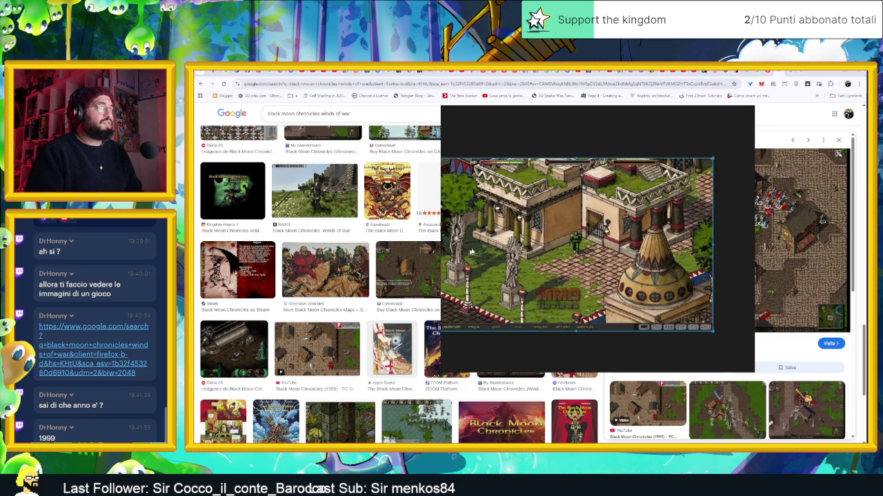
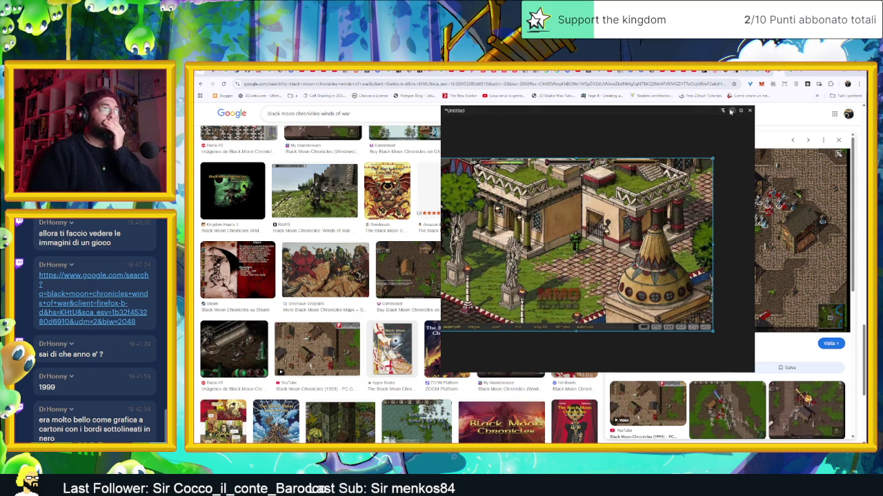
# Step: Close the enlarged game screenshot, scroll the Black Moon Chronicles image results, then minimise Chrome
pyautogui.click(731, 112)
pyautogui.scroll(-3, 724, 311)
pyautogui.scroll(-3, 535, 352)
pyautogui.scroll(-1, 535, 352)
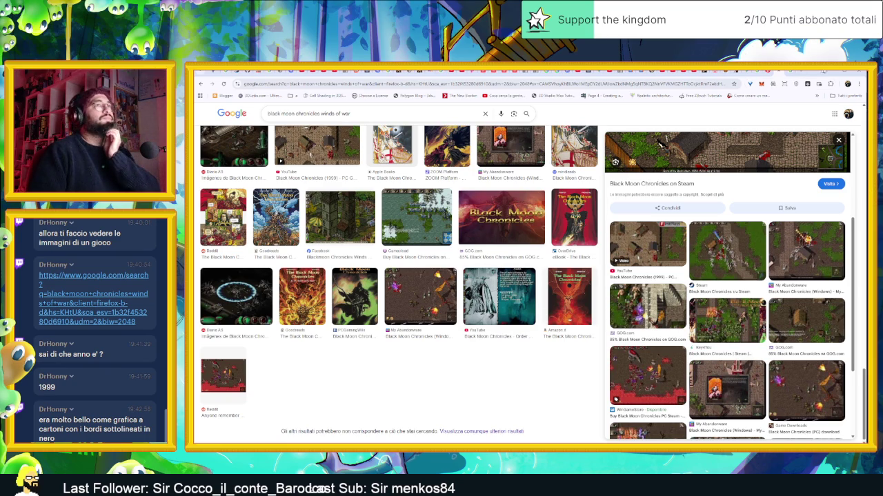
pyautogui.click(821, 73)
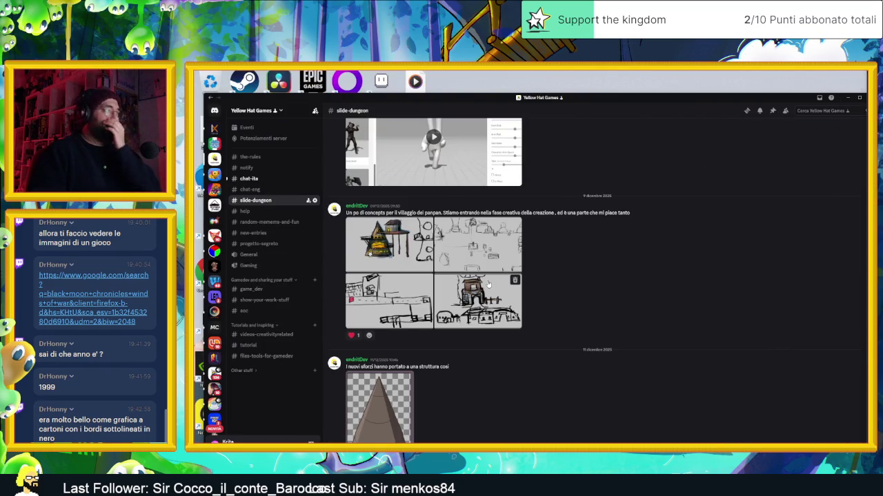
# Step: View the coloured house concept image, scroll through the slide-dungeon posts, then minimise Discord
pyautogui.click(375, 264)
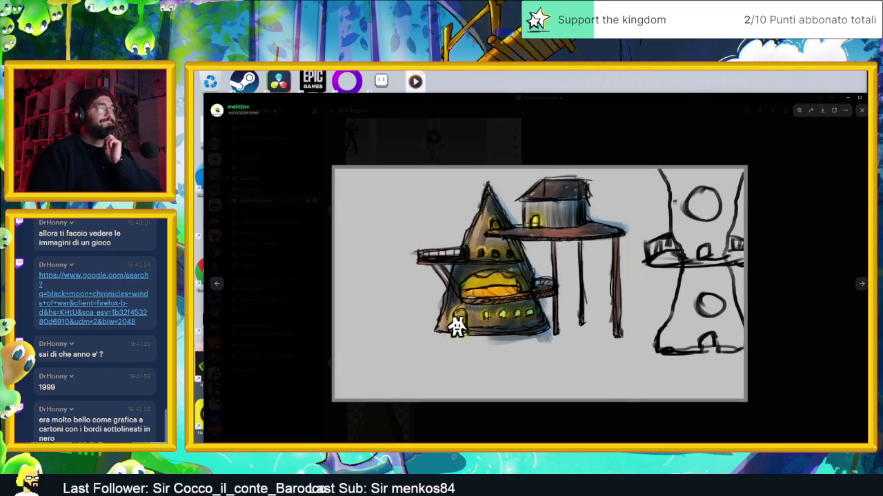
pyautogui.press('Escape')
pyautogui.scroll(-5, 520, 372)
pyautogui.scroll(-10, 520, 371)
pyautogui.scroll(-10, 520, 372)
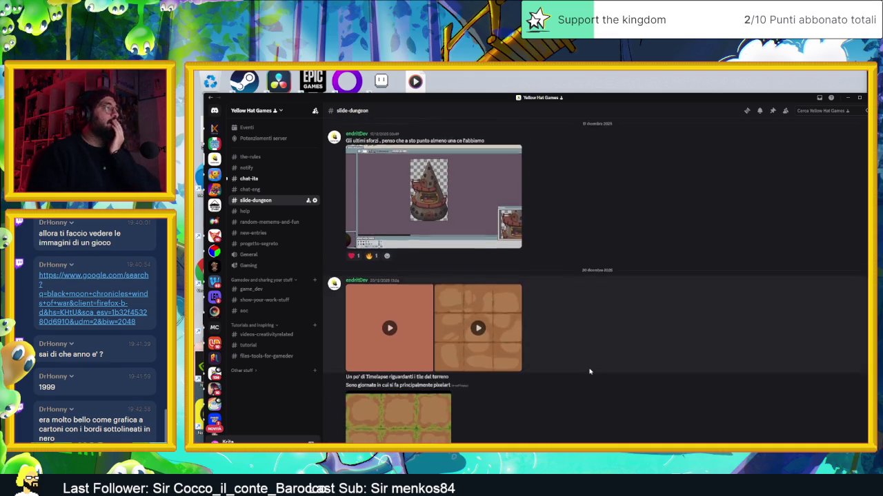
pyautogui.scroll(-3, 590, 372)
pyautogui.scroll(1, 590, 372)
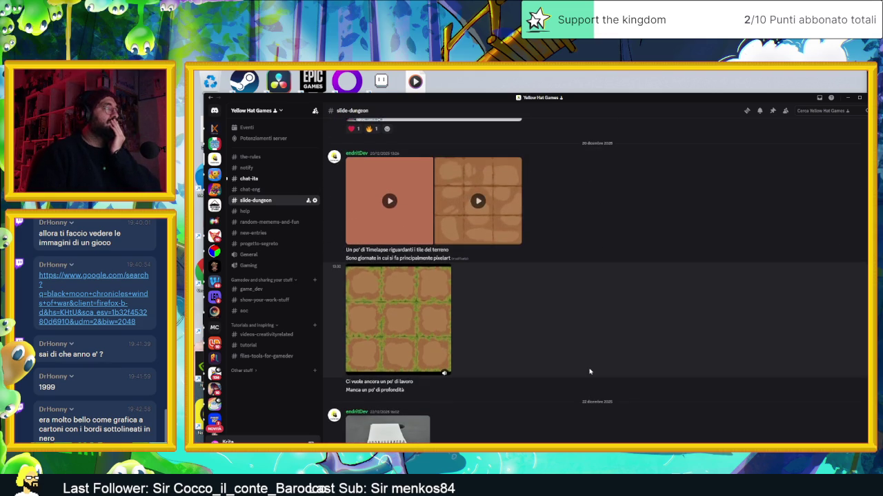
pyautogui.scroll(-10, 589, 371)
pyautogui.scroll(-1, 589, 372)
pyautogui.scroll(-2, 590, 372)
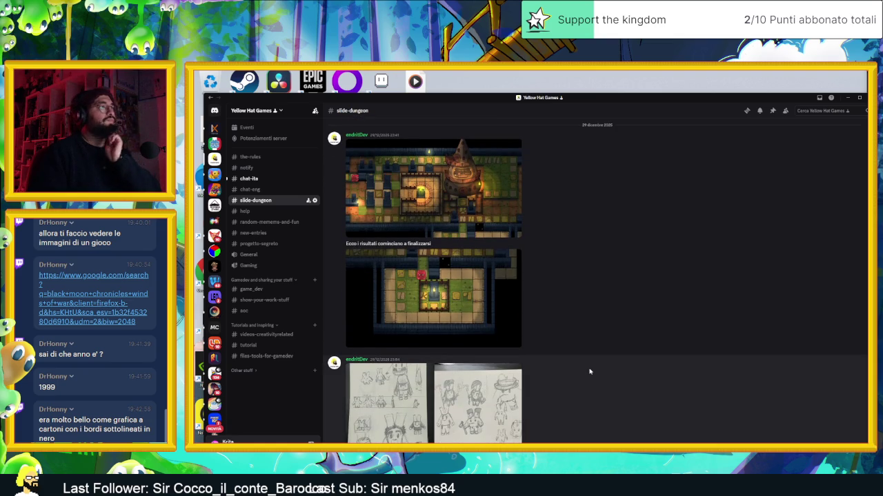
pyautogui.scroll(-4, 590, 372)
pyautogui.scroll(-10, 590, 372)
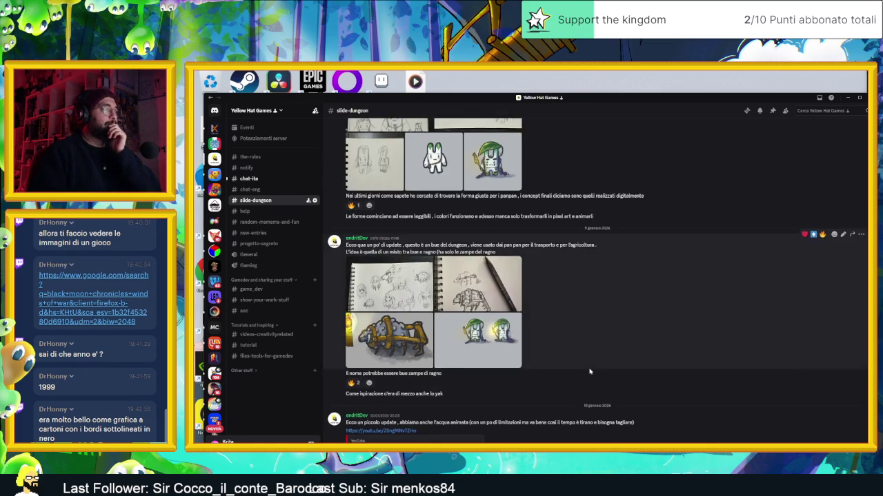
pyautogui.scroll(-10, 590, 371)
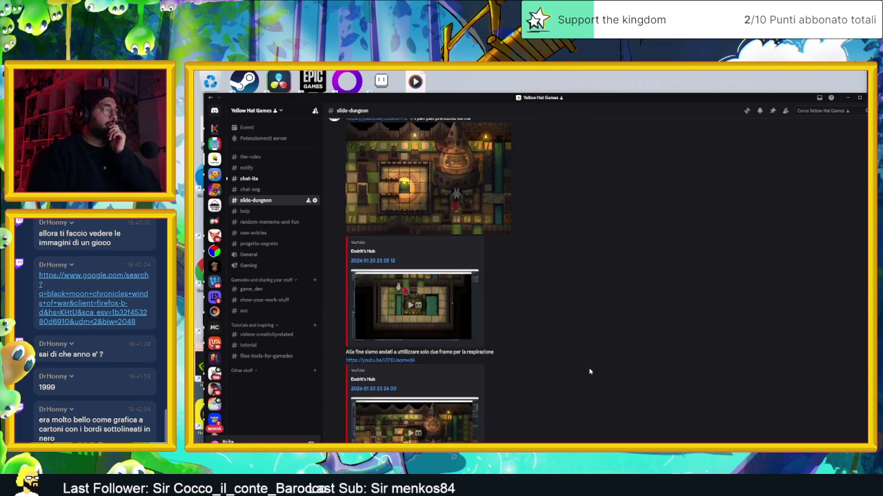
pyautogui.scroll(-10, 590, 371)
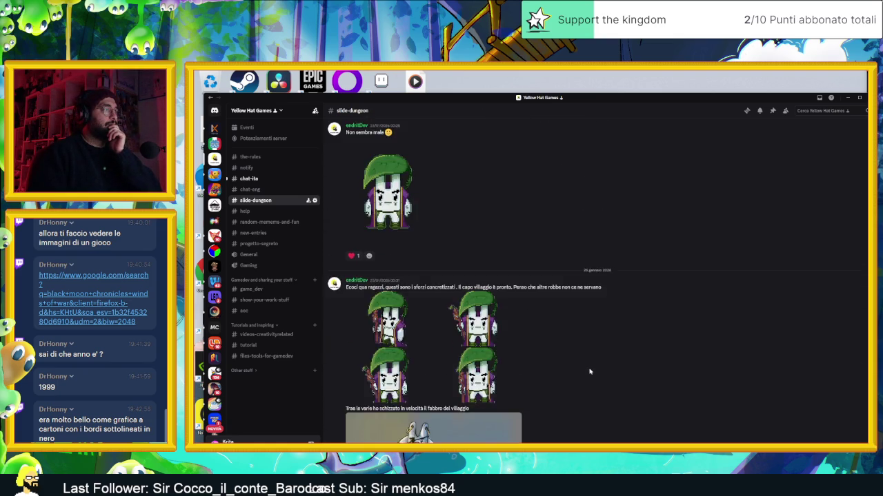
pyautogui.scroll(-10, 589, 372)
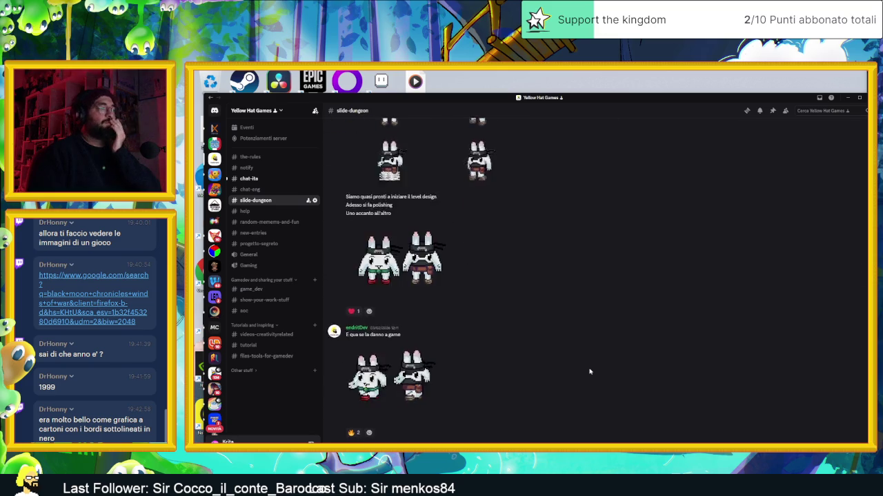
pyautogui.scroll(-5, 593, 371)
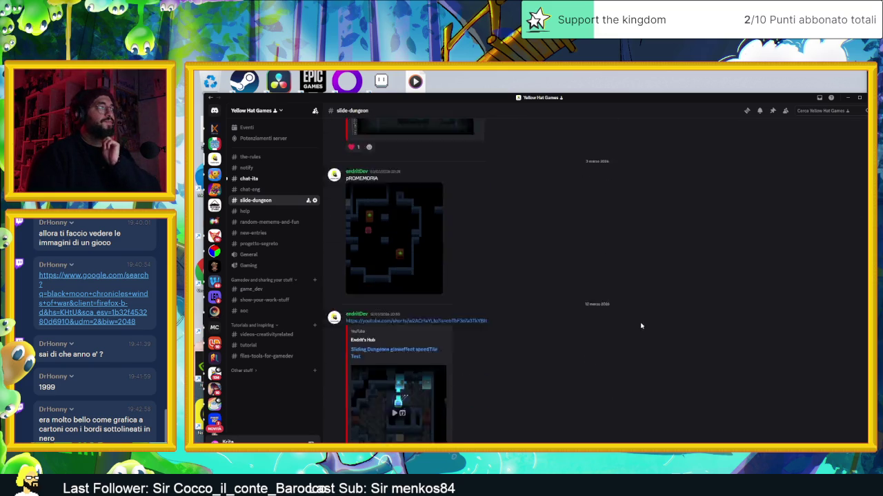
pyautogui.click(847, 97)
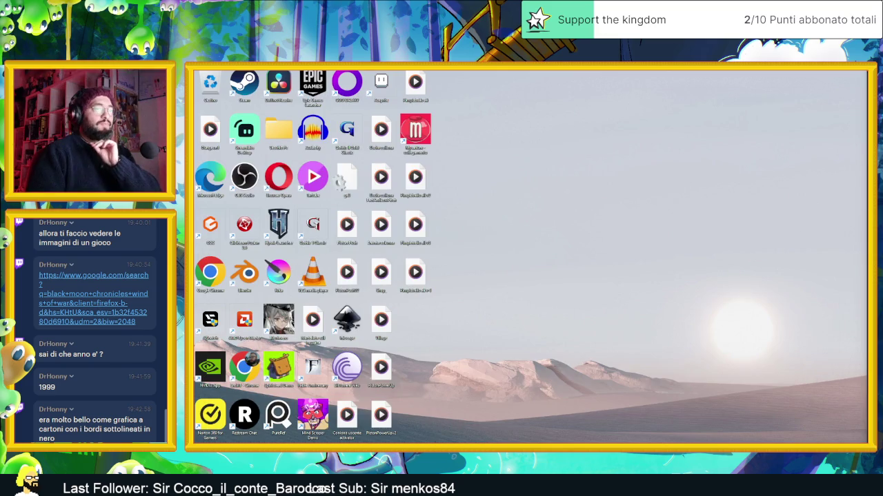
# Step: Switch back to the Krita window with the layout sketch using Alt+Tab
pyautogui.hotkey('alt', 'Tab')
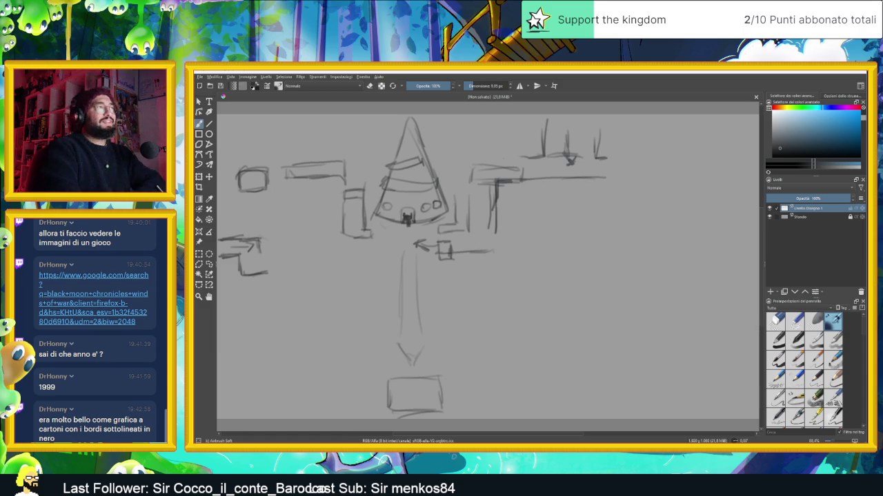
# Step: Retrace the edges and corners of the rectangles beside the cone to darken their outlines
pyautogui.moveTo(488, 158)
pyautogui.mouseDown()
pyautogui.moveTo(503, 157)
pyautogui.moveTo(471, 196)
pyautogui.moveTo(513, 178)
pyautogui.moveTo(469, 161)
pyautogui.moveTo(468, 211)
pyautogui.moveTo(494, 252)
pyautogui.moveTo(481, 254)
pyautogui.moveTo(458, 231)
pyautogui.moveTo(468, 230)
pyautogui.mouseUp()
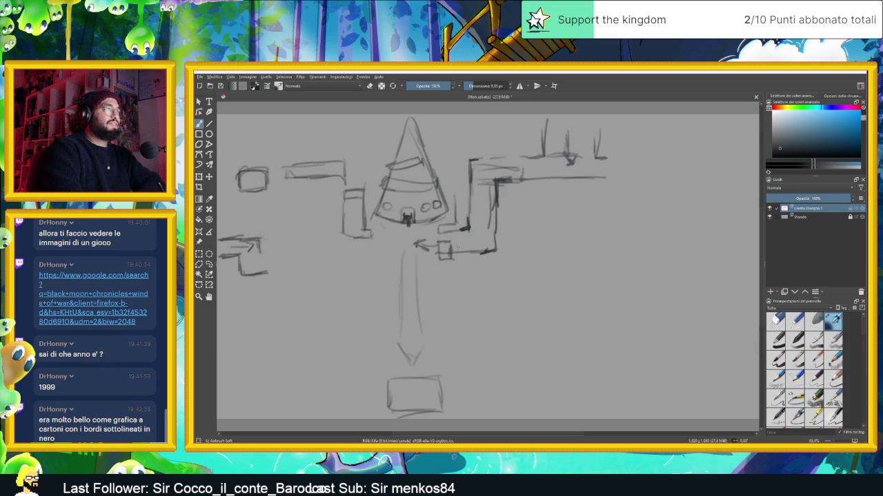
pyautogui.moveTo(349, 191)
pyautogui.mouseDown()
pyautogui.moveTo(340, 192)
pyautogui.moveTo(345, 240)
pyautogui.mouseUp()
pyautogui.moveTo(344, 238); pyautogui.dragTo(354, 235)
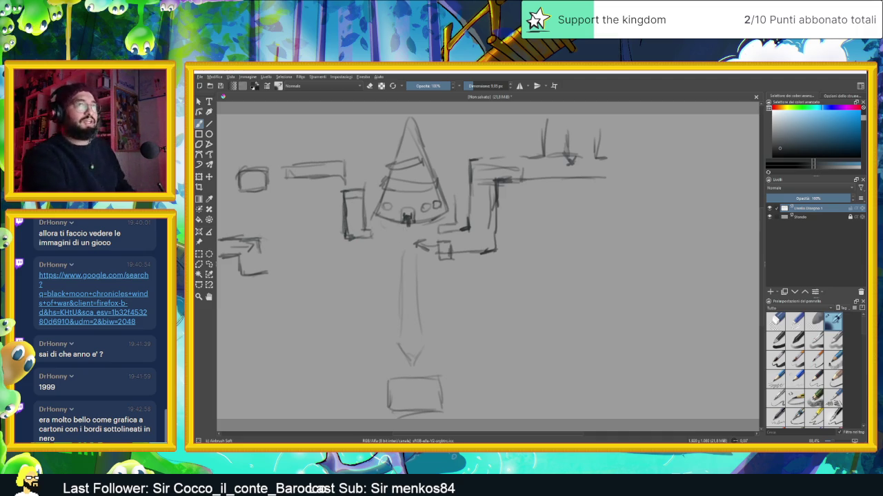
pyautogui.moveTo(282, 164)
pyautogui.mouseDown()
pyautogui.moveTo(291, 165)
pyautogui.moveTo(286, 181)
pyautogui.mouseUp()
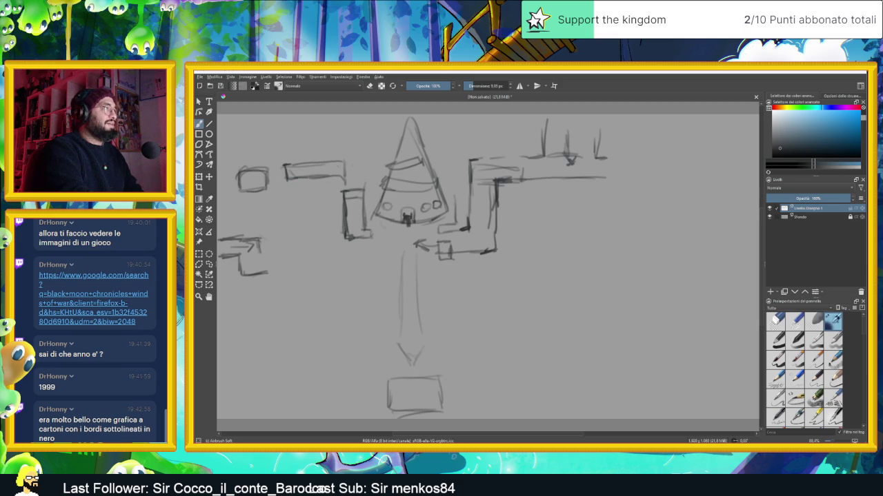
pyautogui.moveTo(343, 161)
pyautogui.mouseDown()
pyautogui.moveTo(345, 179)
pyautogui.moveTo(317, 185)
pyautogui.mouseUp()
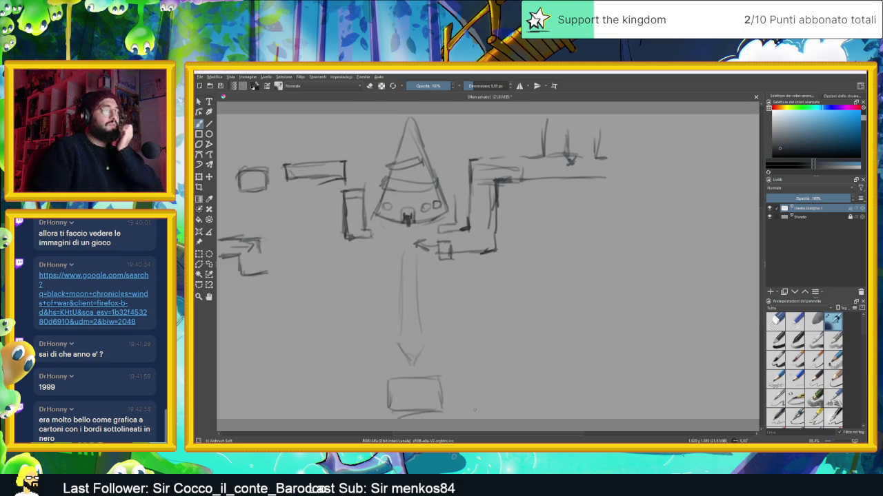
pyautogui.scroll(-2, 509, 401)
# Step: Zoom in and draw a small cone-shaped tower right of the central path
pyautogui.scroll(1, 504, 318)
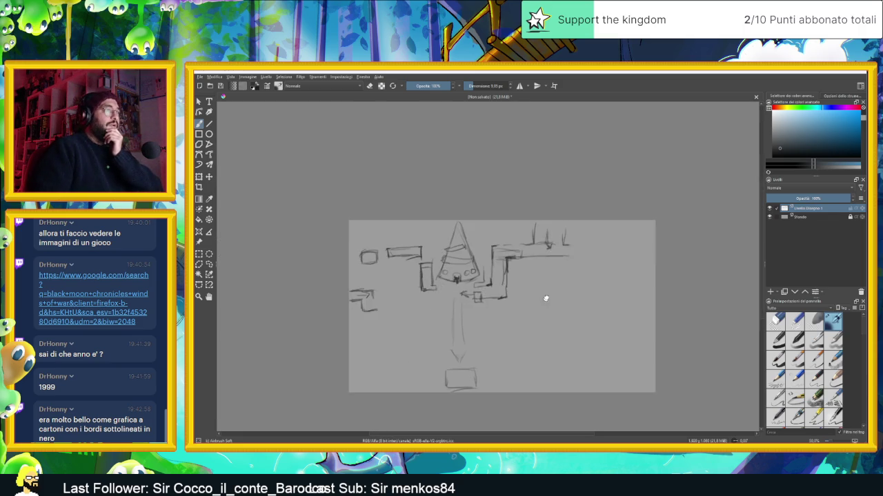
pyautogui.scroll(1, 504, 318)
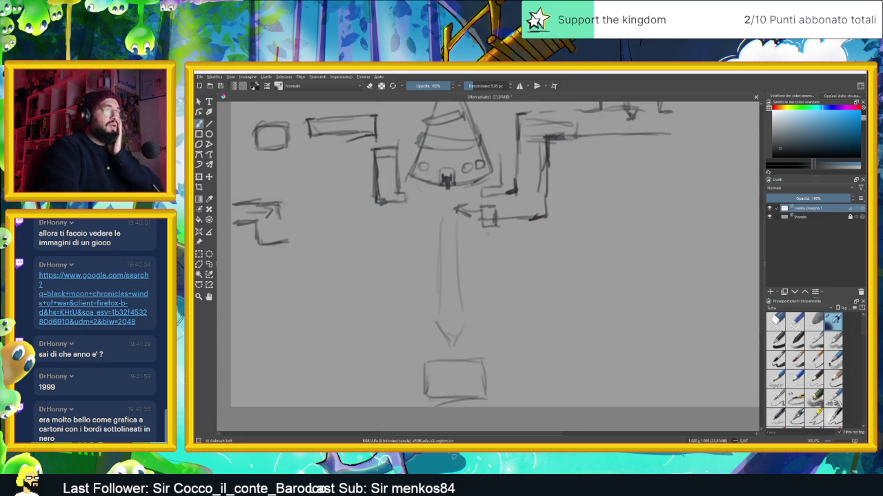
pyautogui.moveTo(591, 239)
pyautogui.mouseDown()
pyautogui.moveTo(570, 296)
pyautogui.moveTo(618, 304)
pyautogui.mouseUp()
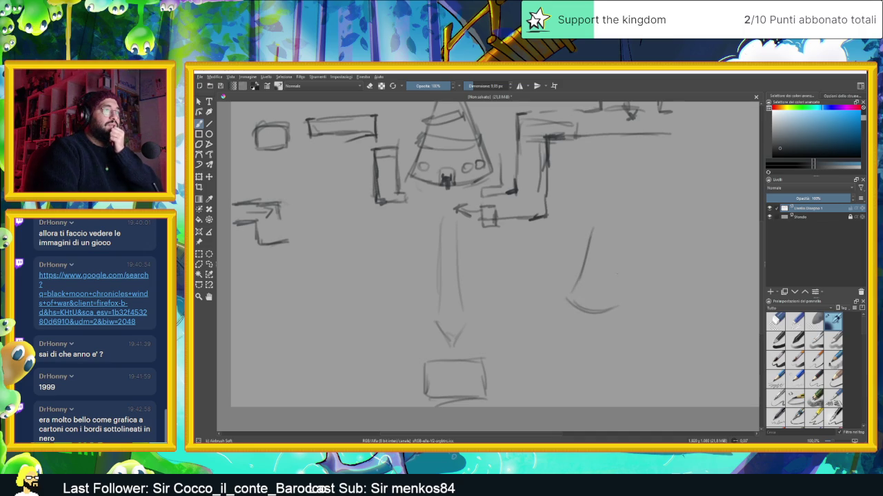
pyautogui.moveTo(593, 227); pyautogui.dragTo(624, 299)
pyautogui.moveTo(610, 256); pyautogui.dragTo(625, 302)
pyautogui.moveTo(567, 302)
pyautogui.mouseDown()
pyautogui.moveTo(608, 311)
pyautogui.moveTo(631, 300)
pyautogui.mouseUp()
# Step: Reinforce the cone's left side, then add a small block beneath it and an arrow pointing at it
pyautogui.moveTo(596, 222); pyautogui.dragTo(568, 286)
pyautogui.moveTo(586, 251); pyautogui.dragTo(564, 298)
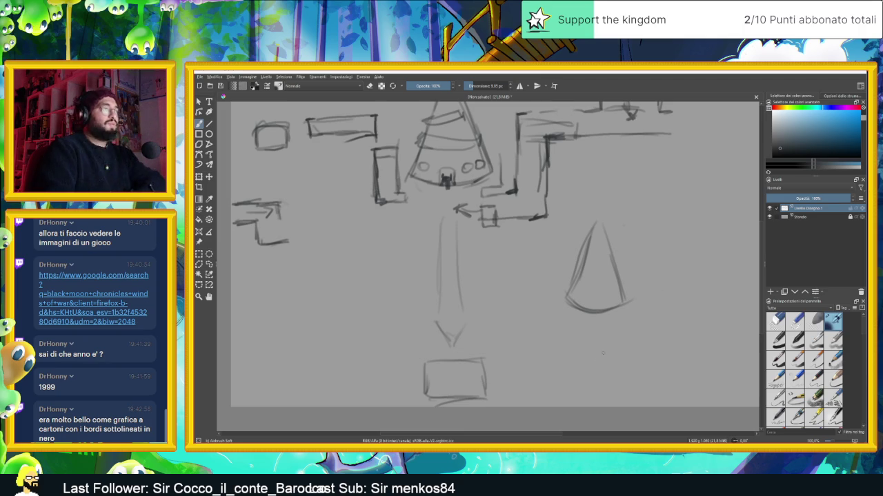
pyautogui.moveTo(595, 316)
pyautogui.mouseDown()
pyautogui.moveTo(596, 338)
pyautogui.moveTo(589, 320)
pyautogui.moveTo(604, 322)
pyautogui.mouseUp()
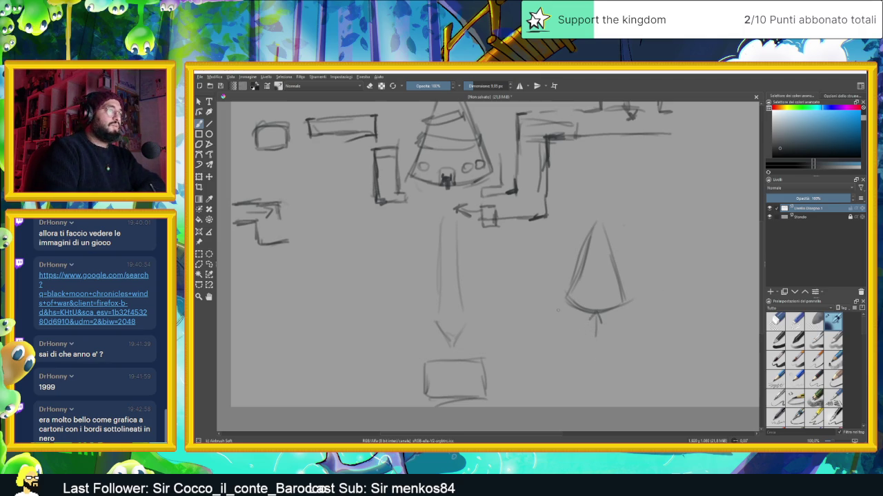
pyautogui.moveTo(566, 304)
pyautogui.mouseDown()
pyautogui.moveTo(559, 327)
pyautogui.moveTo(583, 312)
pyautogui.moveTo(579, 334)
pyautogui.mouseUp()
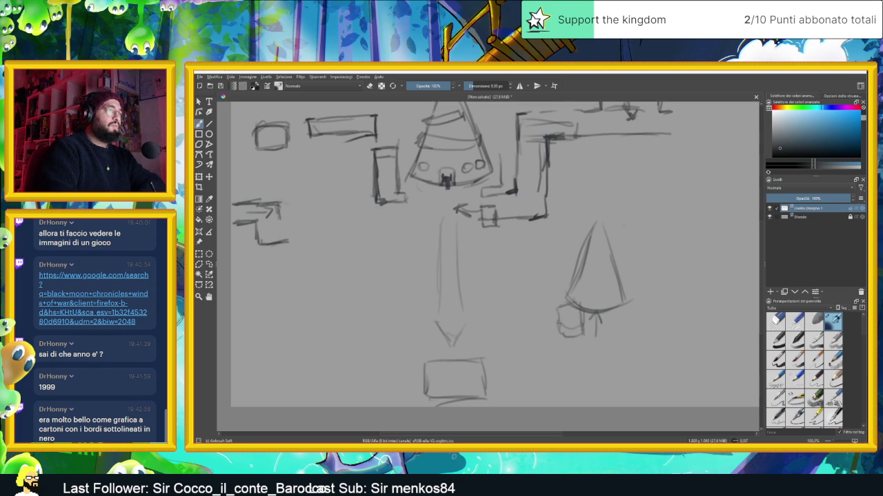
pyautogui.moveTo(508, 298)
pyautogui.mouseDown()
pyautogui.moveTo(544, 296)
pyautogui.moveTo(530, 302)
pyautogui.moveTo(567, 279)
pyautogui.moveTo(545, 280)
pyautogui.moveTo(571, 303)
pyautogui.moveTo(557, 286)
pyautogui.moveTo(567, 283)
pyautogui.mouseUp()
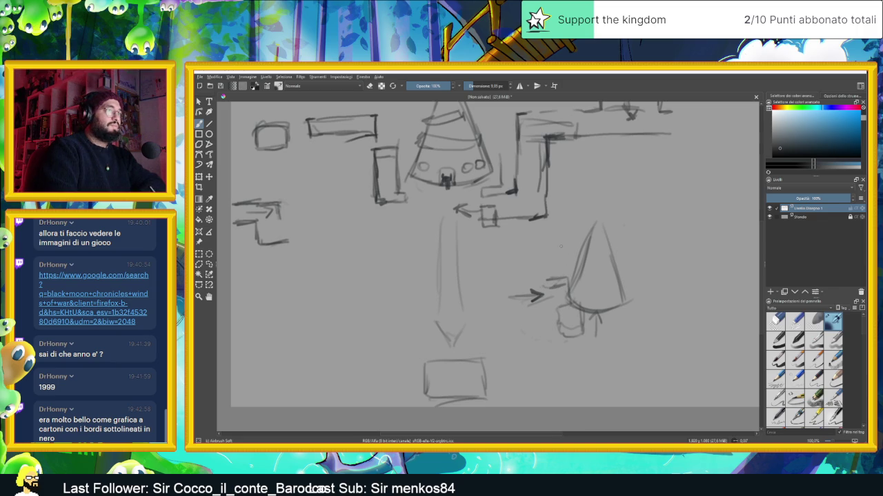
# Step: Draw a second cone left of the new tower and darken both cones' sides
pyautogui.moveTo(555, 215)
pyautogui.mouseDown()
pyautogui.moveTo(531, 261)
pyautogui.moveTo(545, 262)
pyautogui.moveTo(528, 276)
pyautogui.moveTo(567, 270)
pyautogui.moveTo(572, 279)
pyautogui.mouseUp()
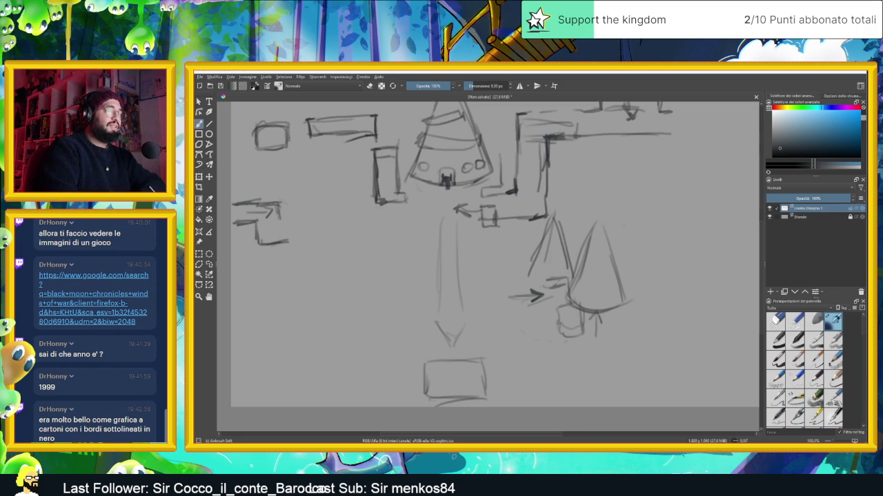
pyautogui.moveTo(592, 227); pyautogui.dragTo(570, 280)
pyautogui.moveTo(583, 249); pyautogui.dragTo(570, 280)
pyautogui.moveTo(554, 215); pyautogui.dragTo(572, 277)
pyautogui.moveTo(551, 215)
pyautogui.mouseDown()
pyautogui.moveTo(526, 277)
pyautogui.moveTo(541, 286)
pyautogui.moveTo(571, 281)
pyautogui.moveTo(544, 272)
pyautogui.moveTo(555, 270)
pyautogui.moveTo(558, 286)
pyautogui.moveTo(546, 281)
pyautogui.moveTo(557, 289)
pyautogui.moveTo(544, 279)
pyautogui.moveTo(590, 315)
pyautogui.moveTo(613, 307)
pyautogui.moveTo(624, 287)
pyautogui.moveTo(624, 306)
pyautogui.moveTo(614, 306)
pyautogui.moveTo(625, 308)
pyautogui.mouseUp()
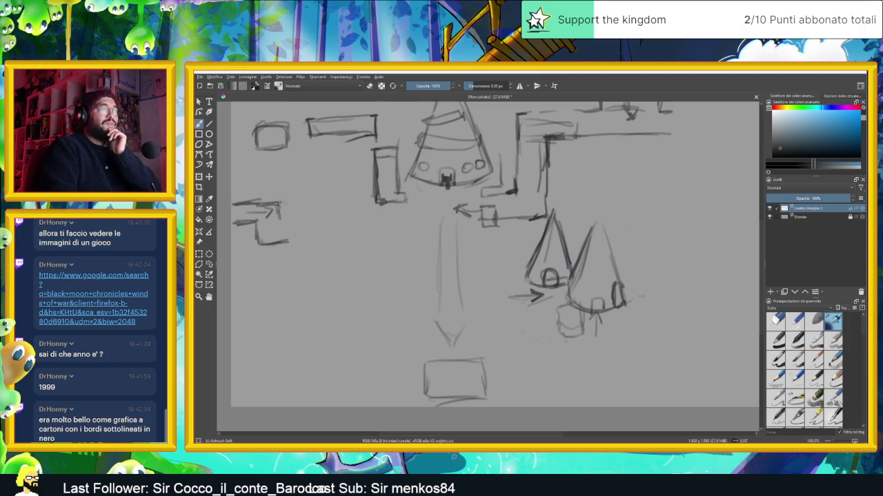
# Step: Add a small box right of the cones, an arched doorway on the right cone, and darken the base box
pyautogui.moveTo(643, 293)
pyautogui.mouseDown()
pyautogui.moveTo(644, 311)
pyautogui.moveTo(663, 311)
pyautogui.moveTo(641, 310)
pyautogui.mouseUp()
pyautogui.moveTo(642, 308); pyautogui.dragTo(657, 289)
pyautogui.moveTo(639, 294)
pyautogui.mouseDown()
pyautogui.moveTo(657, 288)
pyautogui.moveTo(663, 321)
pyautogui.moveTo(646, 320)
pyautogui.moveTo(660, 318)
pyautogui.mouseUp()
pyautogui.moveTo(640, 291); pyautogui.dragTo(644, 327)
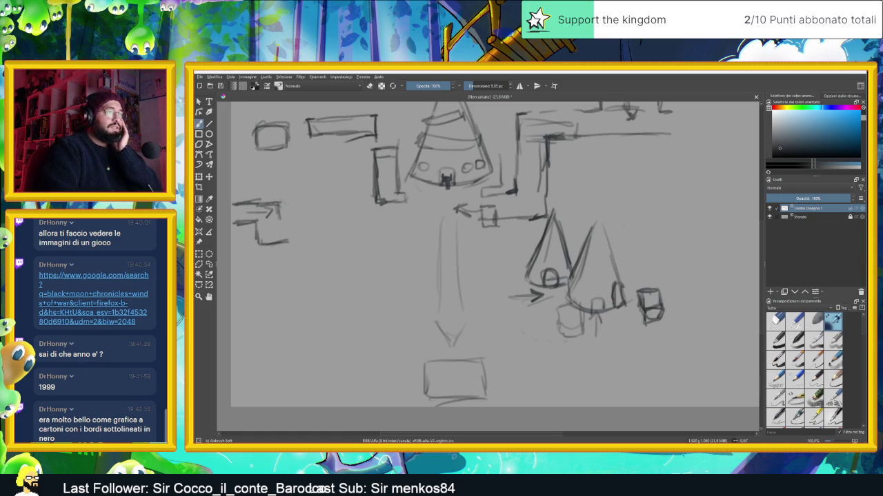
pyautogui.moveTo(591, 308)
pyautogui.mouseDown()
pyautogui.moveTo(603, 306)
pyautogui.moveTo(601, 295)
pyautogui.moveTo(590, 314)
pyautogui.mouseUp()
pyautogui.moveTo(592, 308)
pyautogui.mouseDown()
pyautogui.moveTo(605, 296)
pyautogui.moveTo(575, 304)
pyautogui.mouseUp()
pyautogui.moveTo(560, 302)
pyautogui.mouseDown()
pyautogui.moveTo(572, 300)
pyautogui.moveTo(580, 338)
pyautogui.moveTo(559, 329)
pyautogui.moveTo(559, 339)
pyautogui.moveTo(578, 326)
pyautogui.mouseUp()
pyautogui.moveTo(568, 327); pyautogui.dragTo(555, 328)
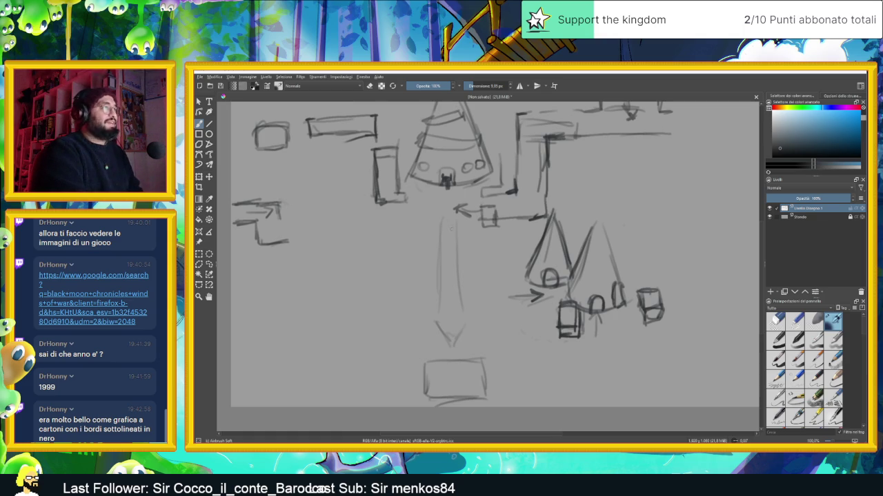
# Step: Sketch a small block by the upper arrow and a vertical structure left of the cones
pyautogui.moveTo(545, 214)
pyautogui.mouseDown()
pyautogui.moveTo(528, 207)
pyautogui.moveTo(506, 216)
pyautogui.moveTo(534, 215)
pyautogui.moveTo(515, 208)
pyautogui.moveTo(548, 202)
pyautogui.moveTo(526, 218)
pyautogui.moveTo(541, 219)
pyautogui.moveTo(520, 220)
pyautogui.mouseUp()
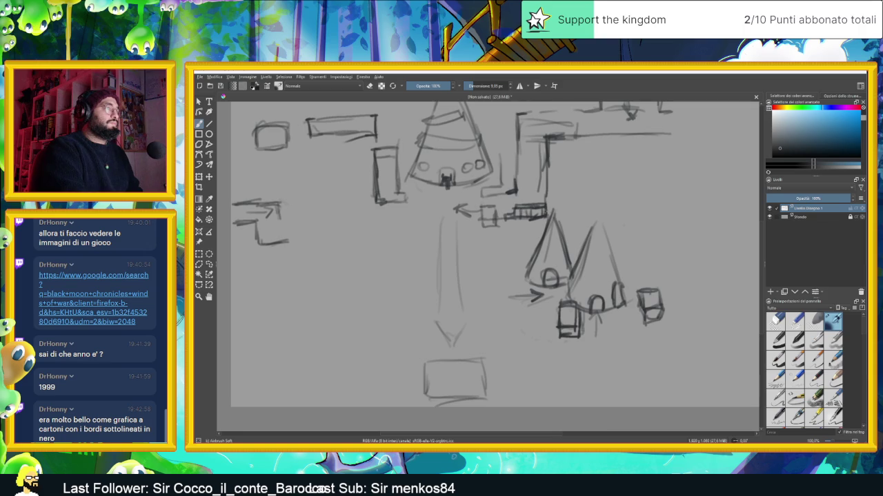
pyautogui.moveTo(512, 259)
pyautogui.mouseDown()
pyautogui.moveTo(512, 274)
pyautogui.moveTo(529, 257)
pyautogui.moveTo(511, 286)
pyautogui.mouseUp()
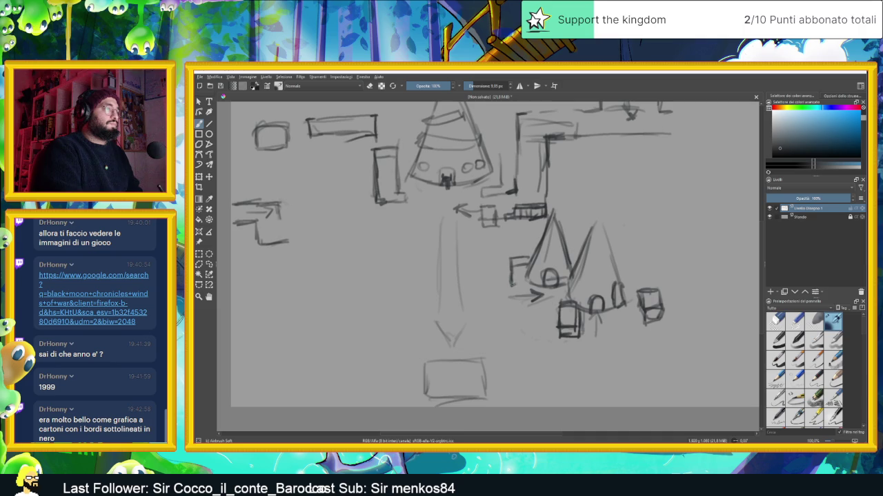
pyautogui.moveTo(513, 253)
pyautogui.mouseDown()
pyautogui.moveTo(512, 284)
pyautogui.moveTo(529, 258)
pyautogui.moveTo(511, 291)
pyautogui.moveTo(522, 290)
pyautogui.mouseUp()
pyautogui.moveTo(511, 249)
pyautogui.mouseDown()
pyautogui.moveTo(524, 258)
pyautogui.moveTo(511, 280)
pyautogui.mouseUp()
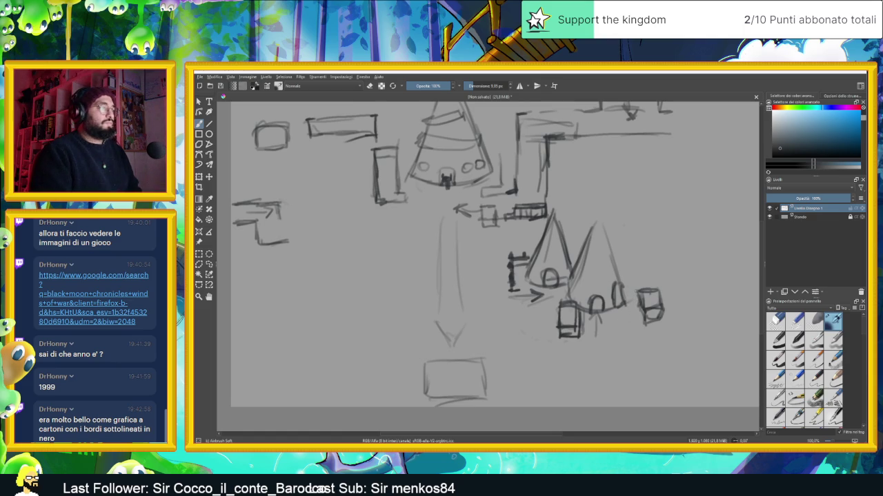
# Step: Reframe the view and draw vertical wall lines and small wall marks along the left side
pyautogui.press('-')
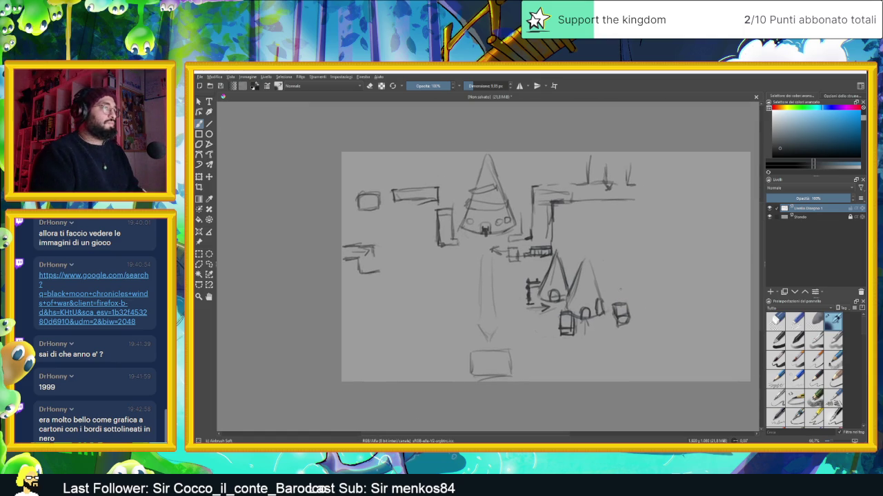
pyautogui.moveTo(469, 222)
pyautogui.mouseDown()
pyautogui.moveTo(450, 234)
pyautogui.moveTo(453, 226)
pyautogui.mouseUp()
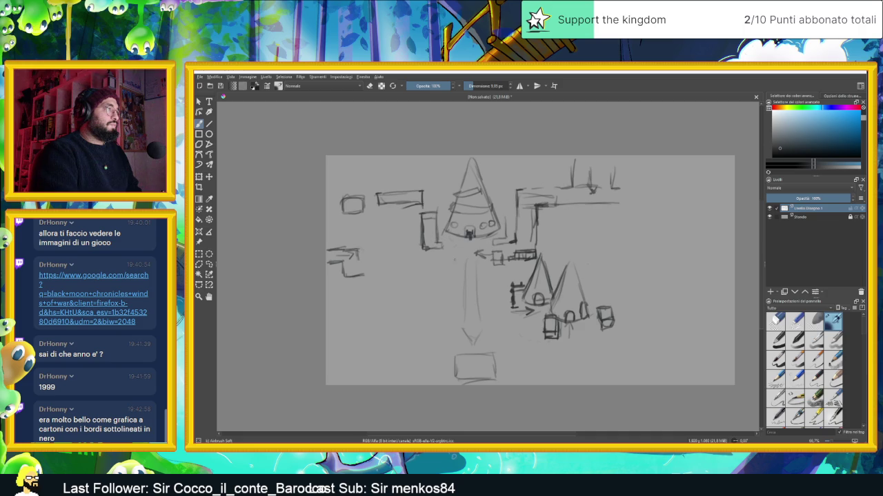
pyautogui.scroll(1, 453, 259)
pyautogui.scroll(-1, 453, 260)
pyautogui.scroll(-1, 452, 263)
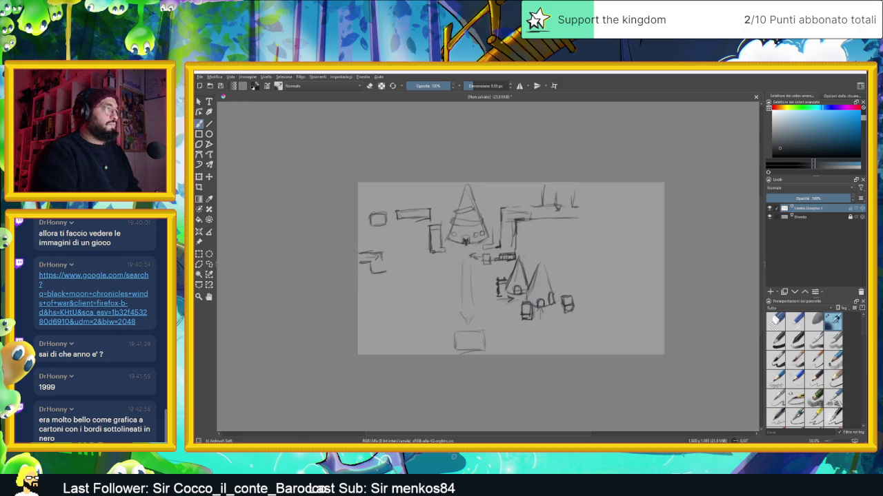
pyautogui.rightClick(620, 316)
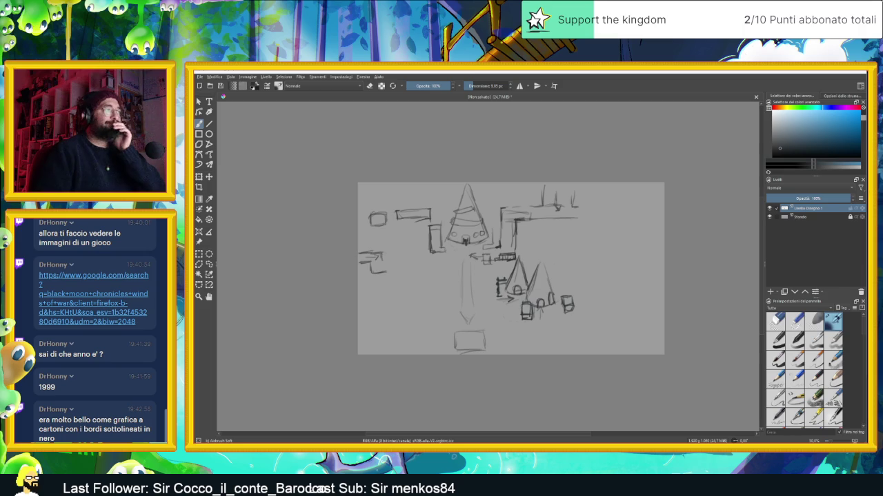
pyautogui.press('+')
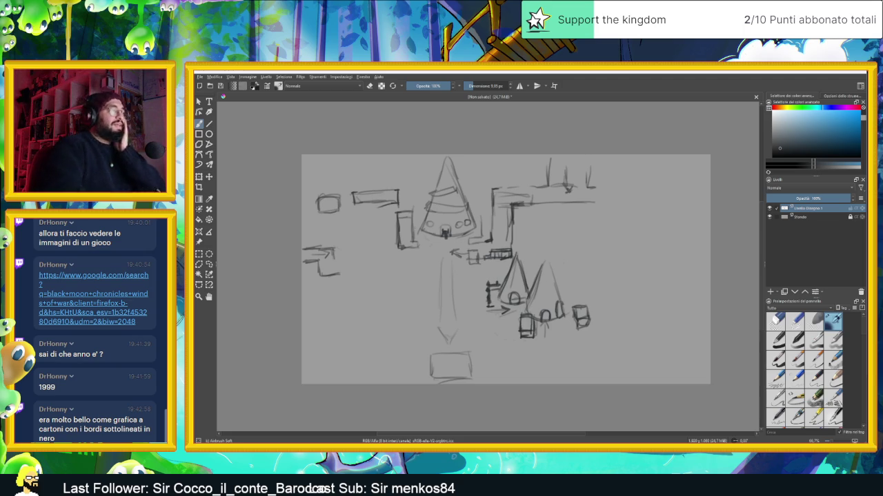
pyautogui.moveTo(358, 155); pyautogui.dragTo(352, 226)
pyautogui.moveTo(358, 156); pyautogui.dragTo(358, 233)
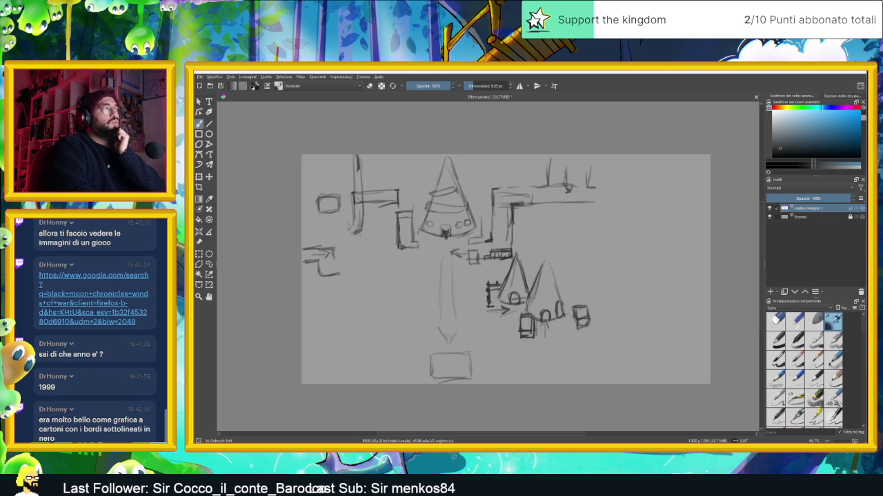
pyautogui.moveTo(343, 260)
pyautogui.mouseDown()
pyautogui.moveTo(362, 255)
pyautogui.moveTo(317, 269)
pyautogui.moveTo(349, 277)
pyautogui.mouseUp()
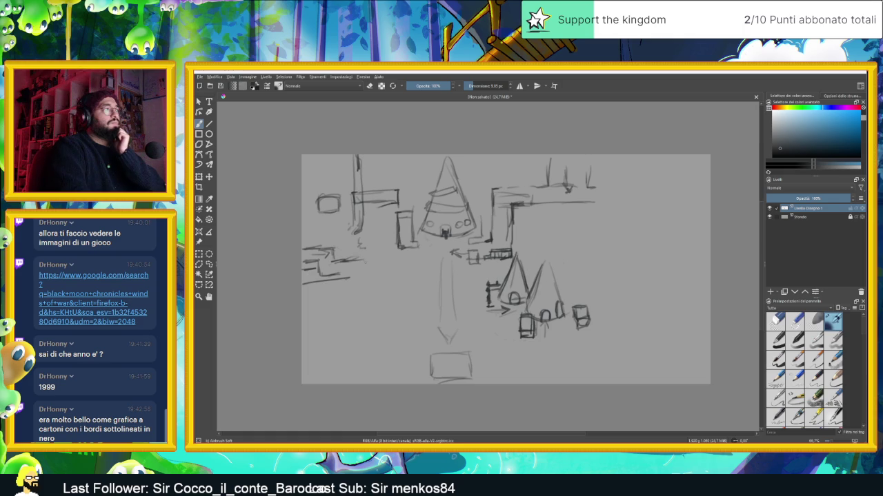
pyautogui.moveTo(351, 235)
pyautogui.mouseDown()
pyautogui.moveTo(350, 252)
pyautogui.moveTo(362, 259)
pyautogui.mouseUp()
pyautogui.moveTo(365, 256)
pyautogui.mouseDown()
pyautogui.moveTo(351, 257)
pyautogui.moveTo(363, 256)
pyautogui.mouseUp()
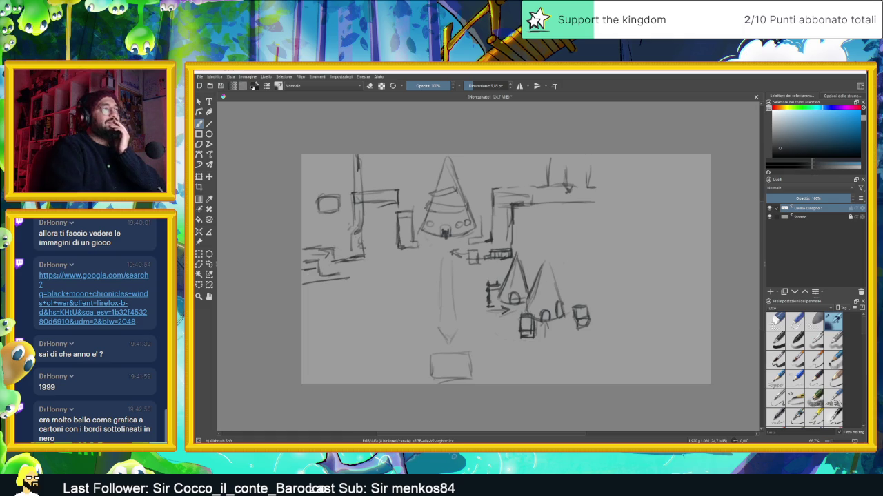
# Step: Draw wall and street lines down the right side toward the bottom edge, then minimise Krita
pyautogui.moveTo(602, 158)
pyautogui.mouseDown()
pyautogui.moveTo(600, 178)
pyautogui.moveTo(618, 159)
pyautogui.mouseUp()
pyautogui.moveTo(615, 162)
pyautogui.mouseDown()
pyautogui.moveTo(614, 241)
pyautogui.moveTo(602, 244)
pyautogui.moveTo(608, 200)
pyautogui.moveTo(604, 248)
pyautogui.moveTo(616, 246)
pyautogui.moveTo(578, 265)
pyautogui.moveTo(579, 280)
pyautogui.moveTo(614, 279)
pyautogui.mouseUp()
pyautogui.moveTo(616, 248)
pyautogui.mouseDown()
pyautogui.moveTo(618, 285)
pyautogui.moveTo(606, 320)
pyautogui.mouseUp()
pyautogui.moveTo(620, 279)
pyautogui.mouseDown()
pyautogui.moveTo(624, 334)
pyautogui.moveTo(610, 350)
pyautogui.moveTo(626, 348)
pyautogui.moveTo(626, 380)
pyautogui.mouseUp()
pyautogui.moveTo(611, 347)
pyautogui.mouseDown()
pyautogui.moveTo(610, 384)
pyautogui.moveTo(630, 383)
pyautogui.mouseUp()
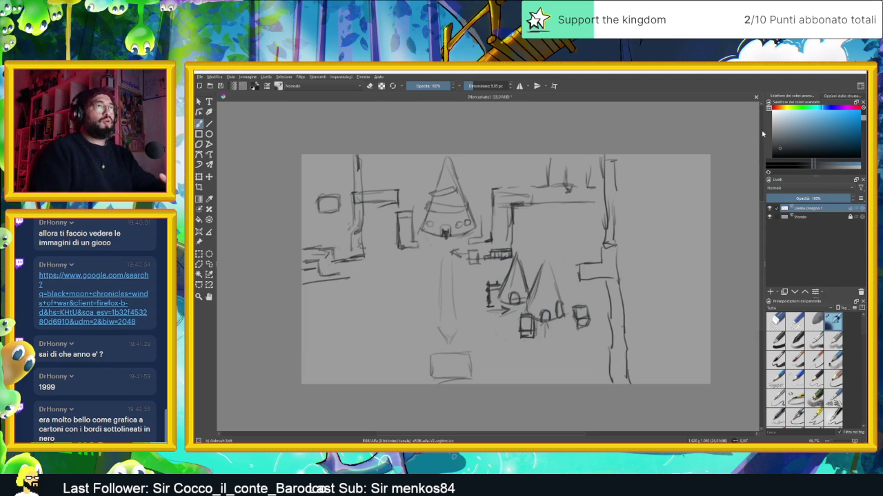
pyautogui.click(835, 72)
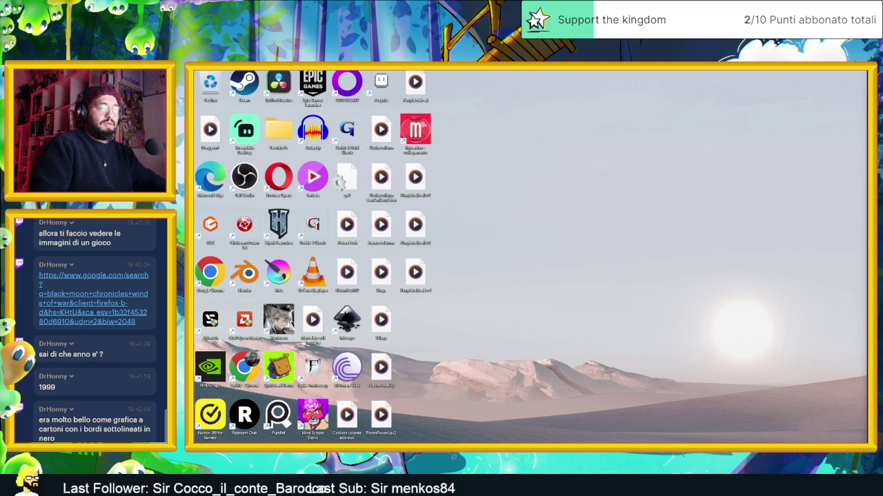
pyautogui.hotkey('alt', 'Tab')
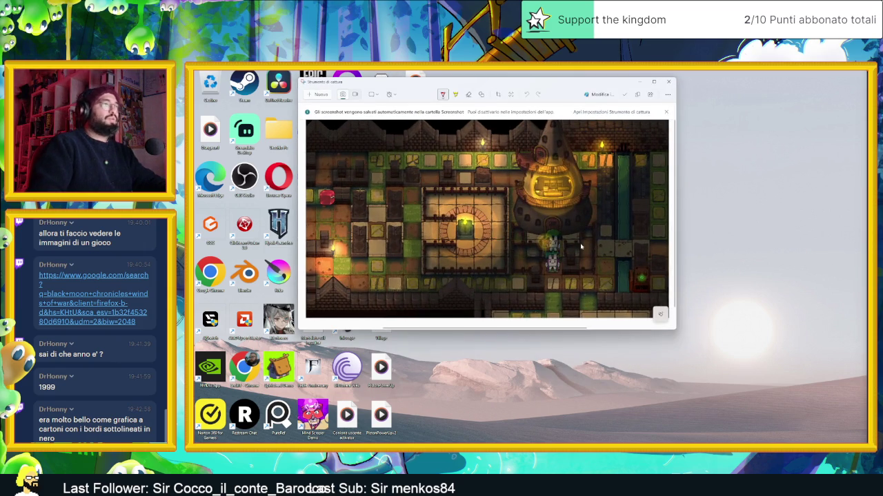
pyautogui.scroll(-1, 563, 231)
pyautogui.scroll(2, 550, 209)
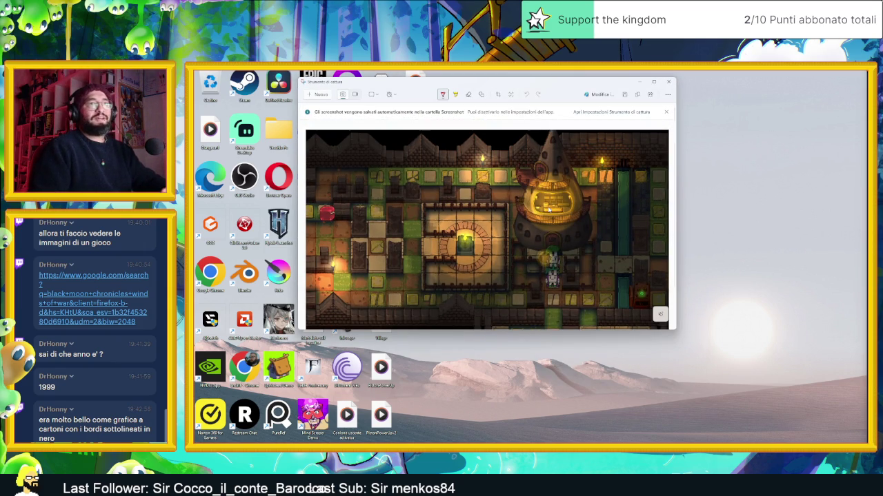
pyautogui.scroll(-1, 600, 262)
pyautogui.scroll(1, 634, 289)
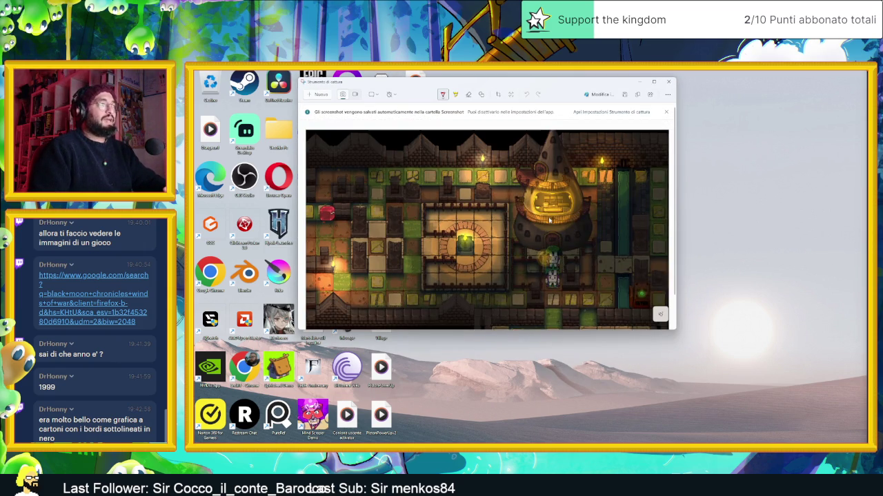
pyautogui.moveTo(659, 313); pyautogui.dragTo(791, 428)
pyautogui.scroll(1, 632, 247)
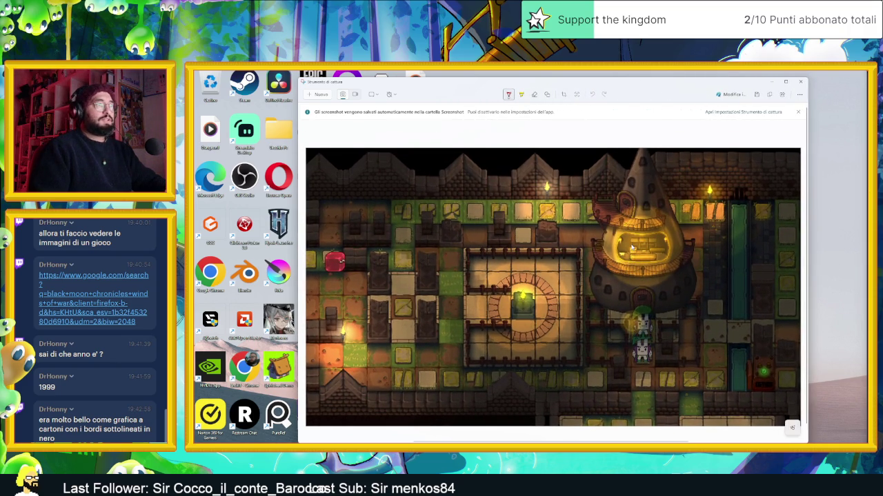
pyautogui.scroll(-2, 632, 247)
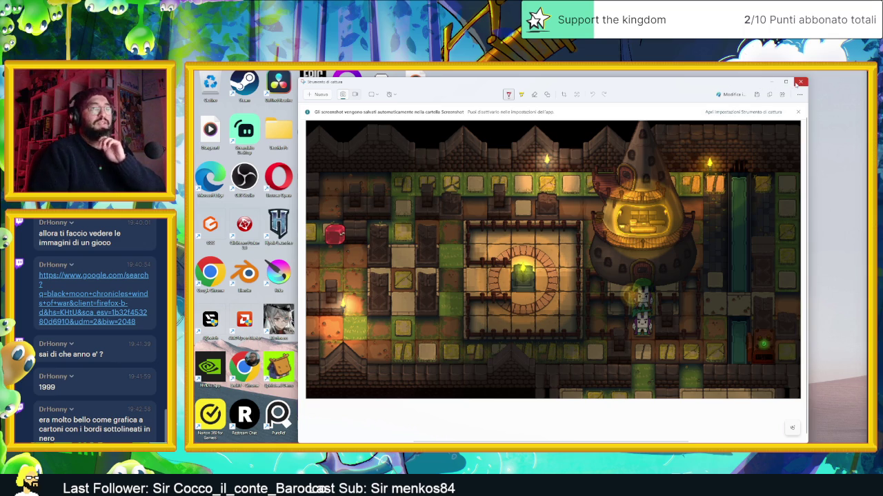
pyautogui.click(798, 82)
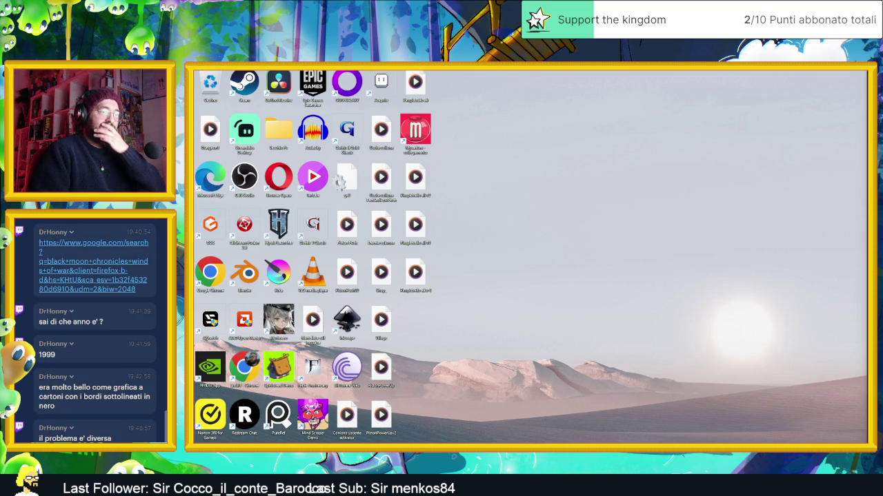
# Step: Return to Krita, hide Livello Disegno 1 and add Livello Disegno 2, beginning a wall line
pyautogui.hotkey('alt', 'Tab')
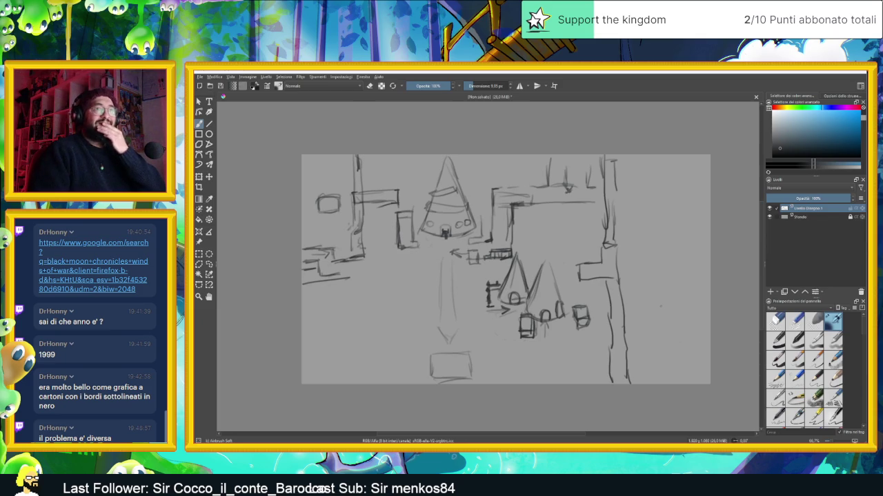
pyautogui.press('+')
pyautogui.press('-')
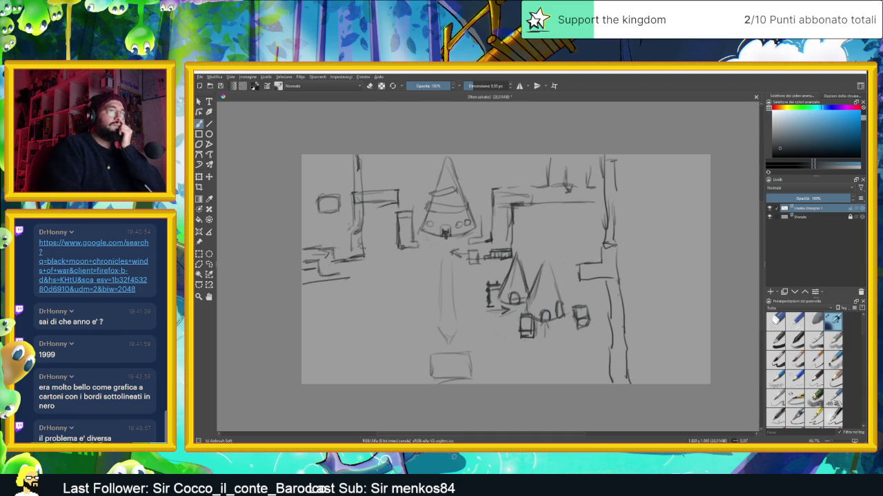
pyautogui.click(769, 208)
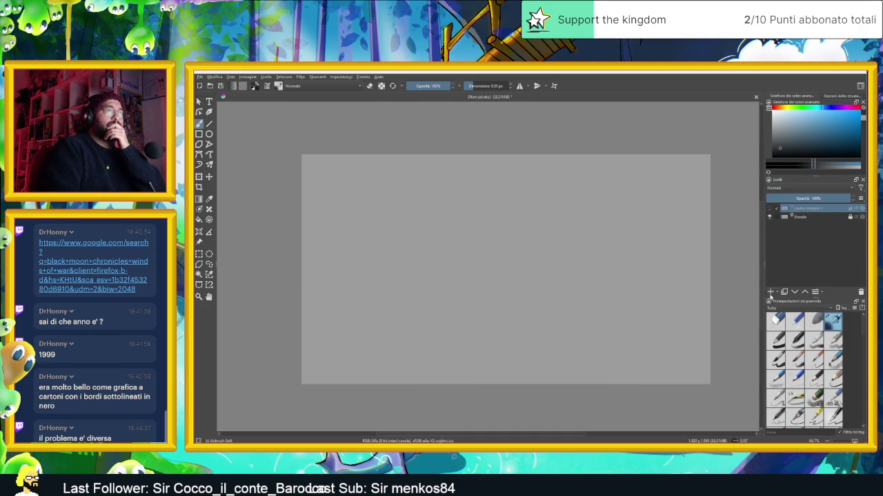
pyautogui.click(770, 292)
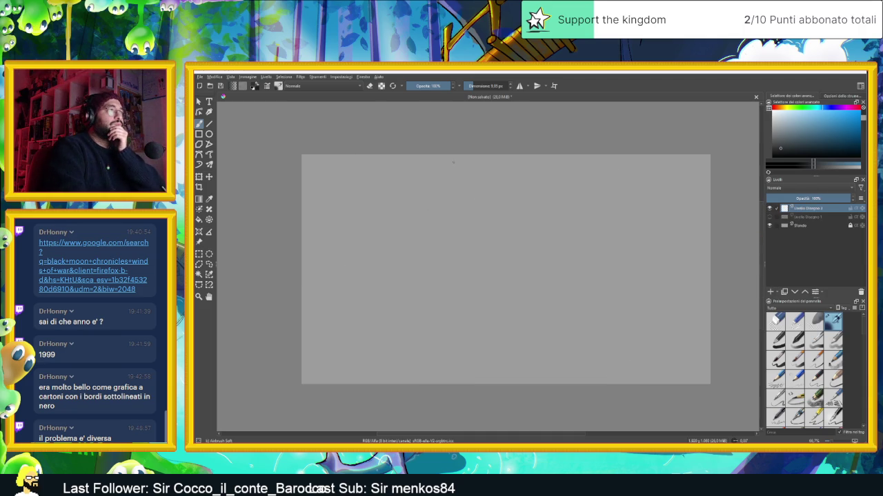
pyautogui.moveTo(453, 159)
pyautogui.mouseDown()
pyautogui.moveTo(453, 188)
pyautogui.moveTo(525, 187)
pyautogui.moveTo(479, 191)
pyautogui.moveTo(476, 214)
pyautogui.moveTo(495, 214)
pyautogui.moveTo(434, 218)
pyautogui.mouseUp()
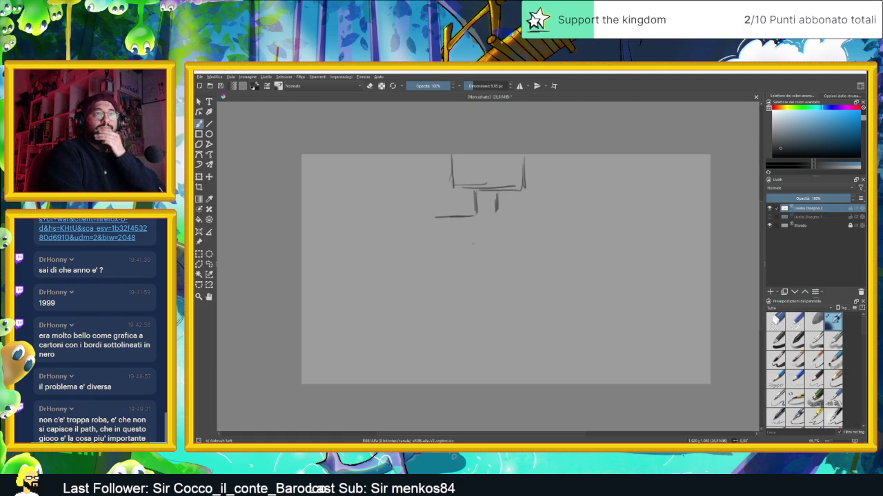
# Step: Sketch the top block walls and ledges, a small block below, and a block right of the path
pyautogui.moveTo(445, 156); pyautogui.dragTo(446, 188)
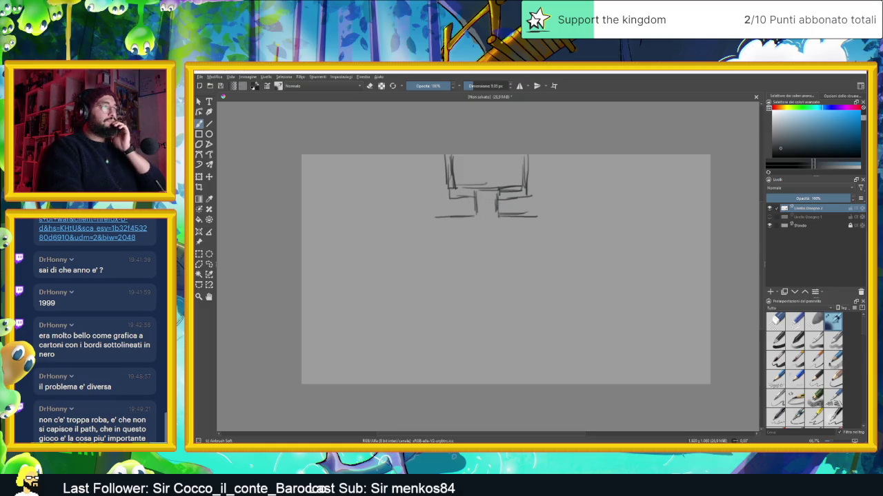
pyautogui.moveTo(488, 254)
pyautogui.mouseDown()
pyautogui.moveTo(497, 253)
pyautogui.moveTo(495, 272)
pyautogui.moveTo(486, 274)
pyautogui.moveTo(498, 254)
pyautogui.moveTo(497, 270)
pyautogui.moveTo(480, 273)
pyautogui.moveTo(492, 269)
pyautogui.mouseUp()
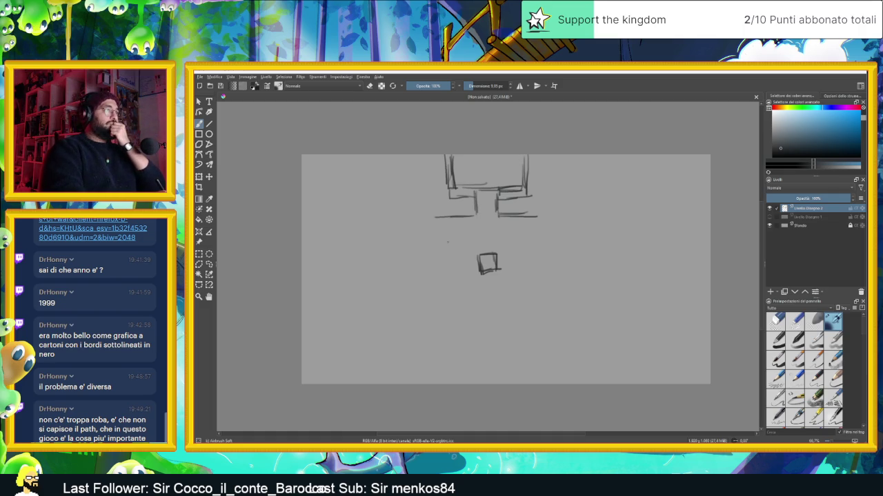
pyautogui.moveTo(446, 242)
pyautogui.mouseDown()
pyautogui.moveTo(458, 242)
pyautogui.moveTo(458, 257)
pyautogui.moveTo(446, 257)
pyautogui.mouseUp()
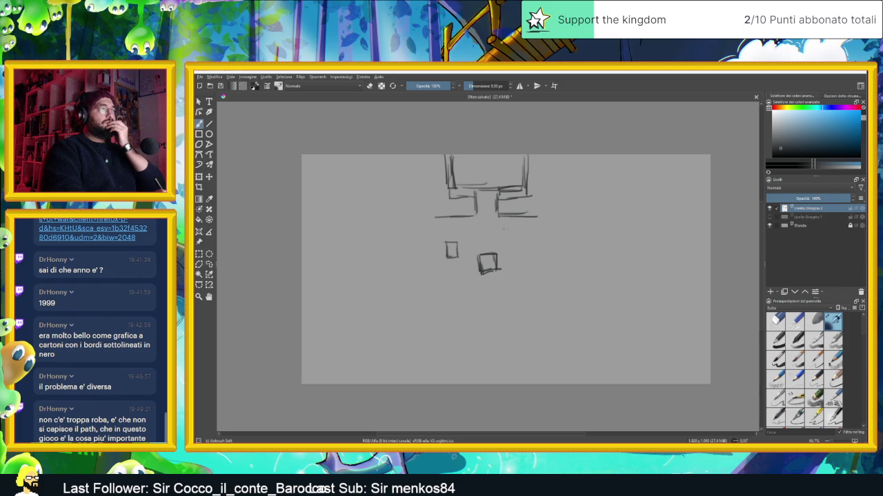
pyautogui.moveTo(497, 227)
pyautogui.mouseDown()
pyautogui.moveTo(540, 226)
pyautogui.moveTo(539, 213)
pyautogui.moveTo(497, 226)
pyautogui.moveTo(433, 216)
pyautogui.moveTo(473, 219)
pyautogui.mouseUp()
pyautogui.moveTo(472, 189); pyautogui.dragTo(476, 204)
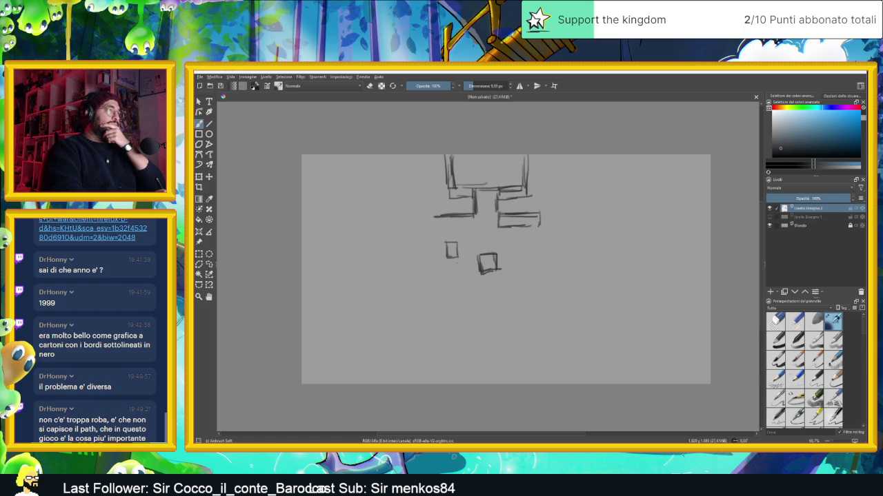
# Step: Add a thin vertical path line, small marks at the top, and a long horizontal wall line rightward
pyautogui.moveTo(489, 211)
pyautogui.mouseDown()
pyautogui.moveTo(490, 236)
pyautogui.moveTo(462, 247)
pyautogui.mouseUp()
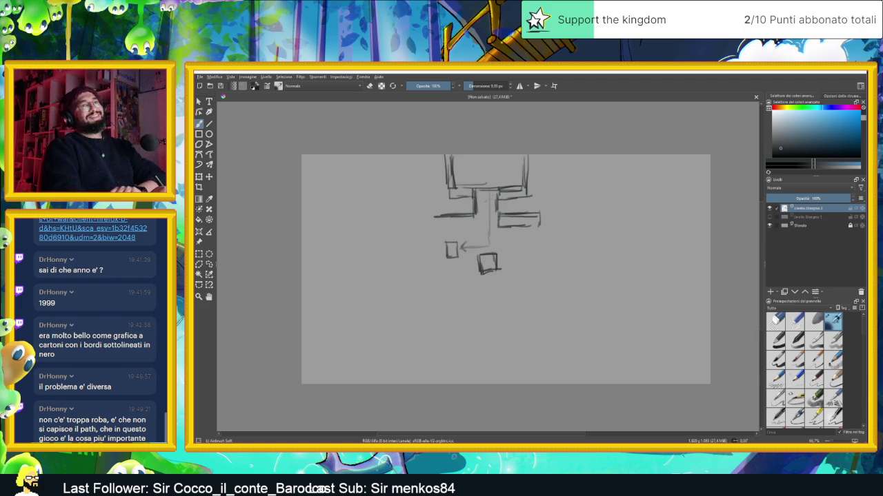
pyautogui.moveTo(434, 173); pyautogui.dragTo(446, 173)
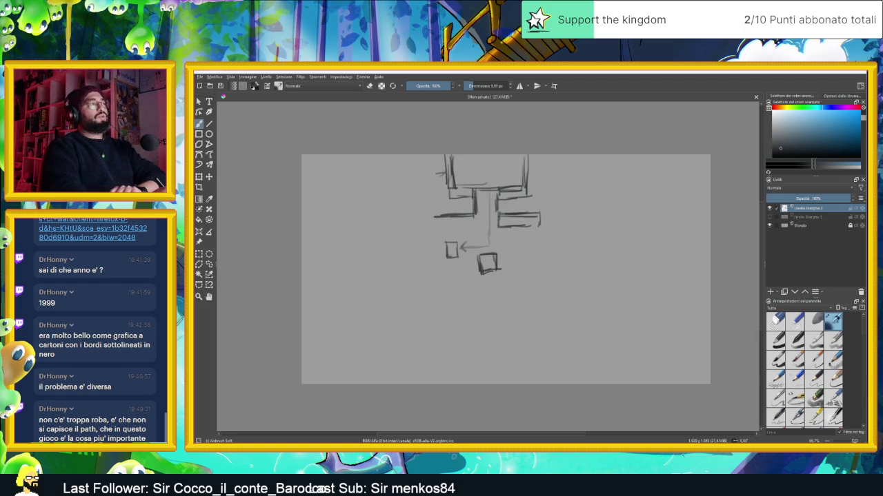
pyautogui.moveTo(527, 172); pyautogui.dragTo(534, 169)
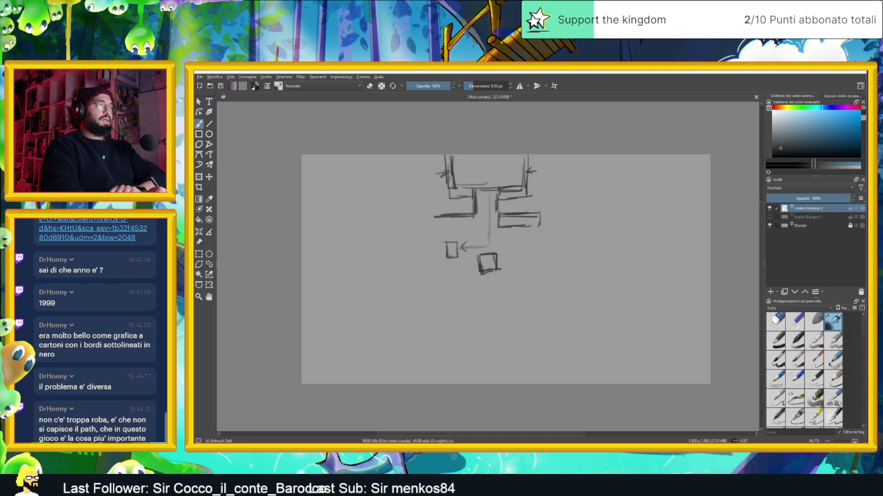
pyautogui.moveTo(542, 229)
pyautogui.mouseDown()
pyautogui.moveTo(542, 239)
pyautogui.moveTo(604, 239)
pyautogui.mouseUp()
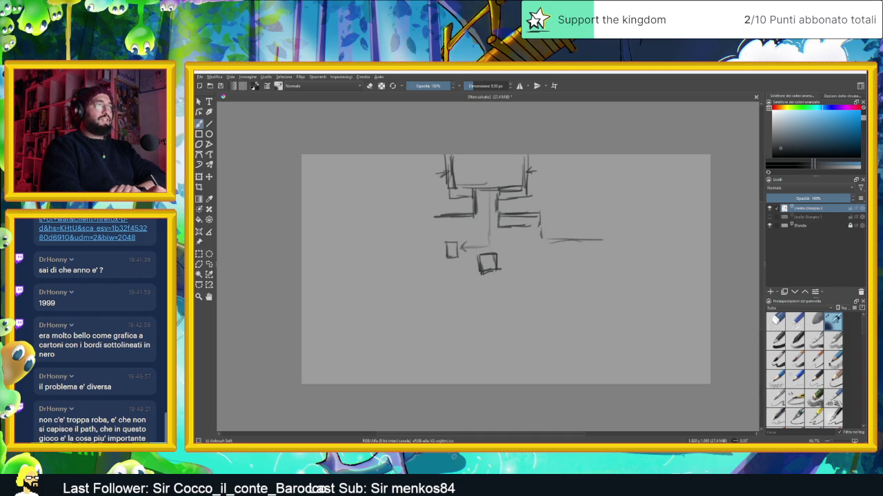
# Step: Sketch wall strokes beside the middle block, a cone-roofed tower on the right, and a small top roof
pyautogui.moveTo(539, 210)
pyautogui.mouseDown()
pyautogui.moveTo(549, 214)
pyautogui.moveTo(549, 233)
pyautogui.moveTo(597, 231)
pyautogui.mouseUp()
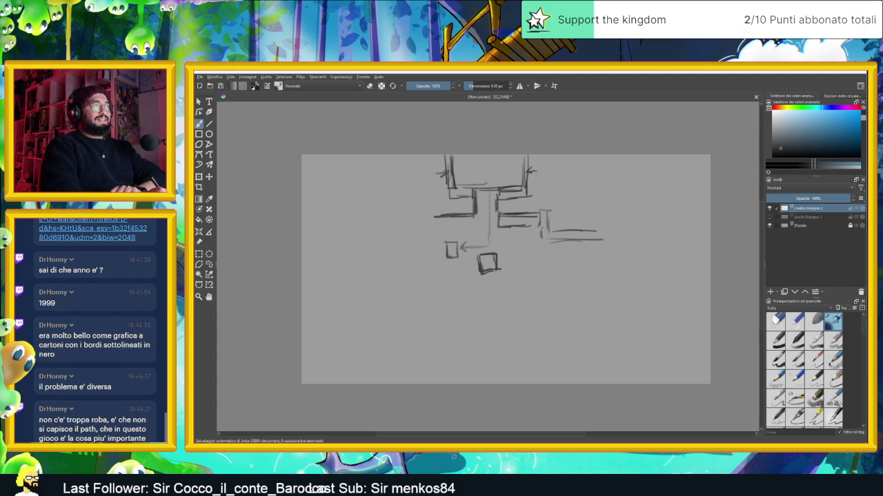
pyautogui.moveTo(537, 214)
pyautogui.mouseDown()
pyautogui.moveTo(552, 208)
pyautogui.moveTo(538, 244)
pyautogui.moveTo(564, 237)
pyautogui.moveTo(606, 249)
pyautogui.moveTo(591, 245)
pyautogui.mouseUp()
pyautogui.moveTo(571, 273)
pyautogui.mouseDown()
pyautogui.moveTo(608, 214)
pyautogui.moveTo(601, 258)
pyautogui.mouseUp()
pyautogui.moveTo(604, 228)
pyautogui.mouseDown()
pyautogui.moveTo(604, 265)
pyautogui.moveTo(618, 269)
pyautogui.moveTo(607, 262)
pyautogui.mouseUp()
pyautogui.moveTo(605, 212); pyautogui.dragTo(618, 266)
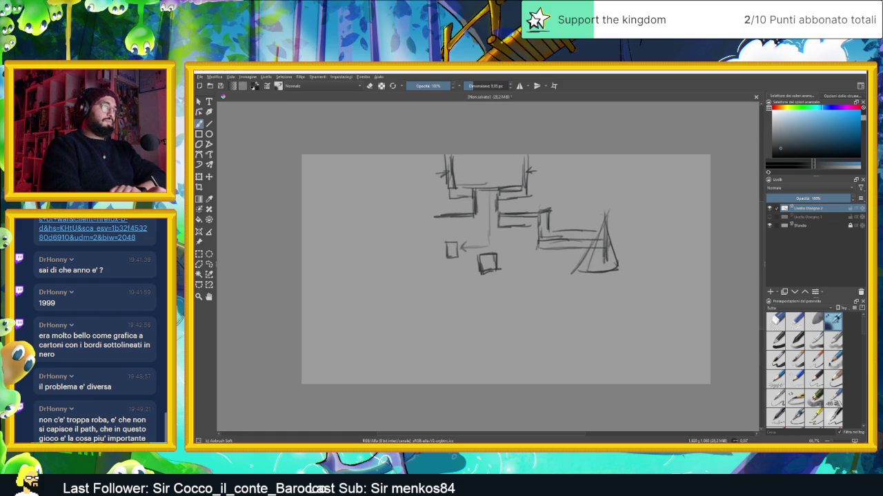
pyautogui.moveTo(477, 156)
pyautogui.mouseDown()
pyautogui.moveTo(475, 169)
pyautogui.moveTo(500, 164)
pyautogui.moveTo(503, 172)
pyautogui.mouseUp()
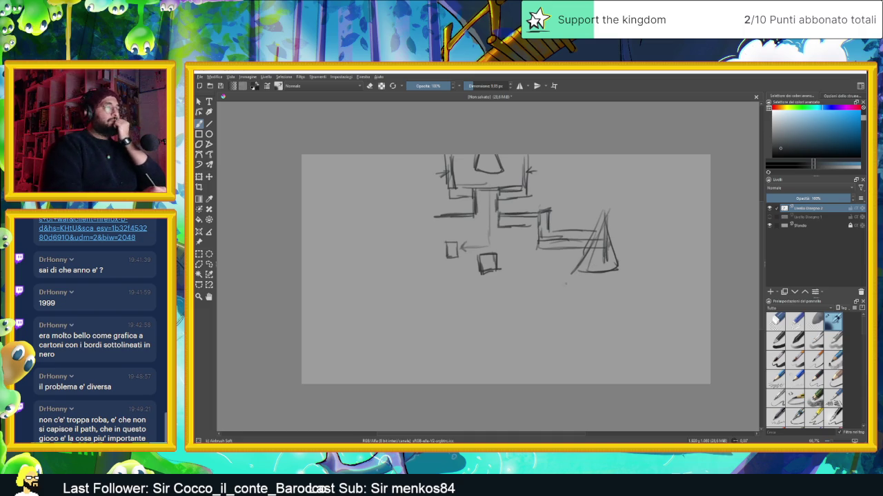
# Step: Draw a dark vertical line beside the cone tower and faint marks at the lower right
pyautogui.moveTo(624, 252); pyautogui.dragTo(623, 280)
pyautogui.moveTo(624, 250)
pyautogui.mouseDown()
pyautogui.moveTo(621, 296)
pyautogui.moveTo(553, 298)
pyautogui.moveTo(554, 308)
pyautogui.moveTo(597, 298)
pyautogui.moveTo(624, 304)
pyautogui.mouseUp()
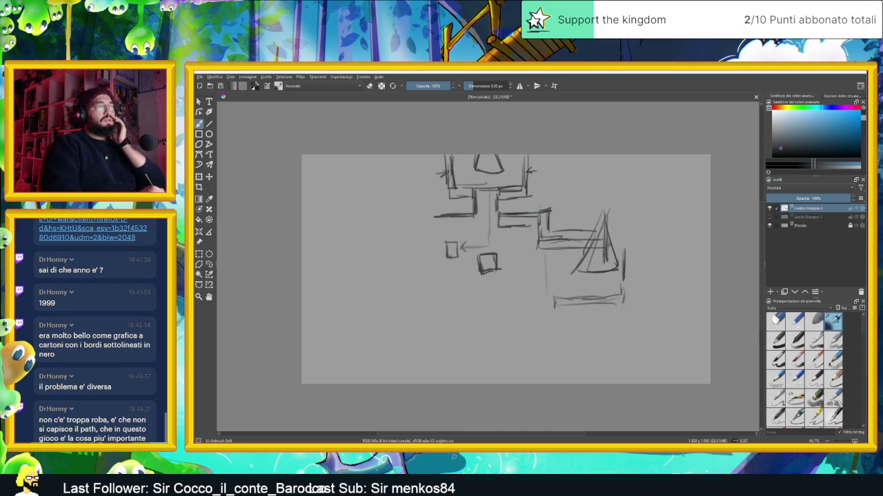
pyautogui.moveTo(623, 319)
pyautogui.mouseDown()
pyautogui.moveTo(651, 319)
pyautogui.moveTo(680, 369)
pyautogui.mouseUp()
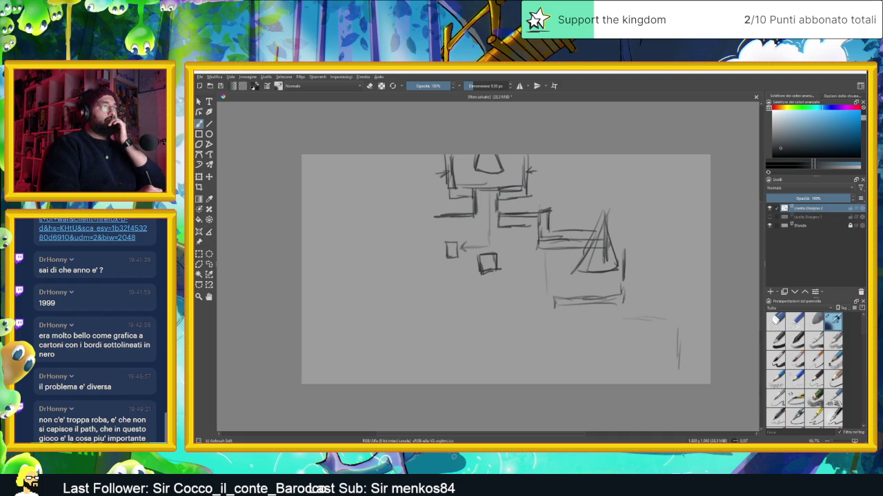
pyautogui.click(664, 337)
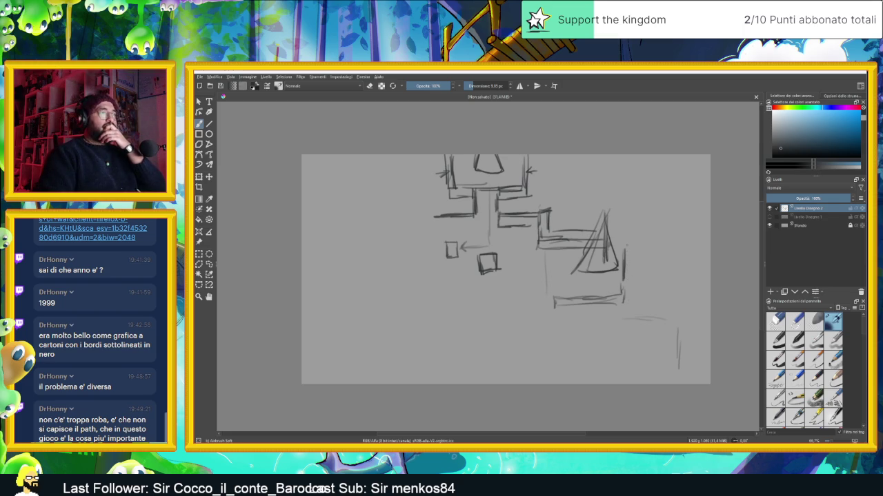
# Step: Sketch a box outline right of the triangle tower and wall lines with a base on the left
pyautogui.moveTo(644, 244); pyautogui.dragTo(642, 274)
pyautogui.moveTo(646, 235)
pyautogui.mouseDown()
pyautogui.moveTo(613, 239)
pyautogui.moveTo(647, 267)
pyautogui.moveTo(624, 278)
pyautogui.moveTo(639, 276)
pyautogui.mouseUp()
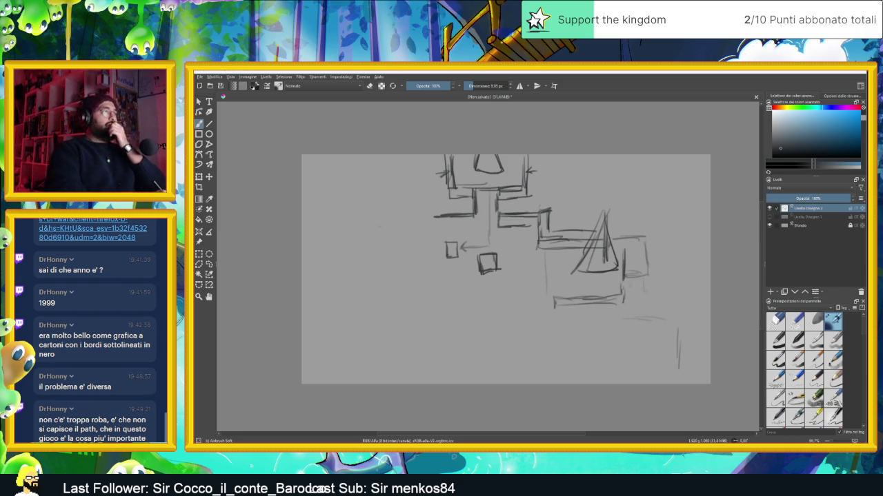
pyautogui.moveTo(438, 222)
pyautogui.mouseDown()
pyautogui.moveTo(434, 298)
pyautogui.moveTo(371, 305)
pyautogui.mouseUp()
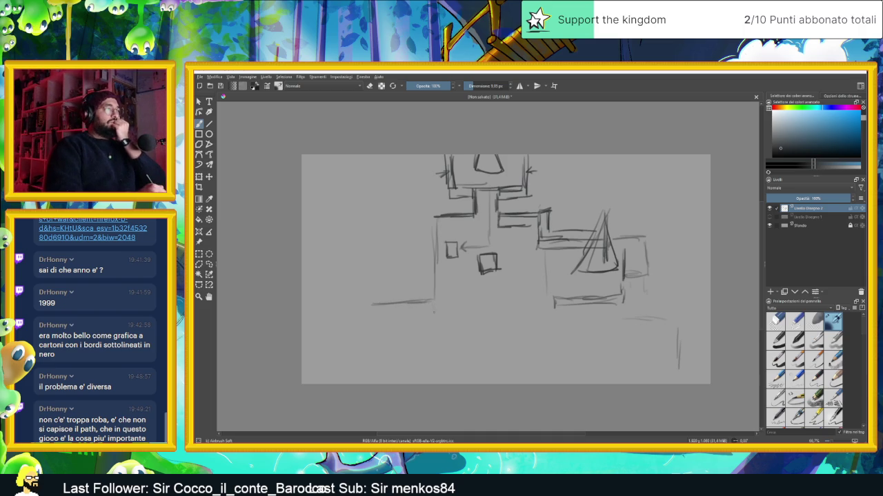
pyautogui.moveTo(432, 315); pyautogui.dragTo(367, 317)
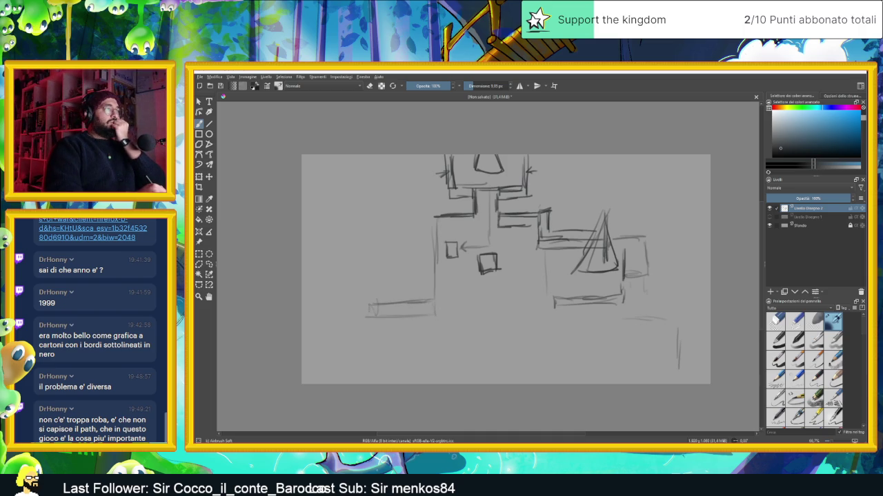
pyautogui.moveTo(427, 219)
pyautogui.mouseDown()
pyautogui.moveTo(418, 284)
pyautogui.moveTo(429, 271)
pyautogui.moveTo(425, 291)
pyautogui.mouseUp()
pyautogui.moveTo(430, 252)
pyautogui.mouseDown()
pyautogui.moveTo(431, 302)
pyautogui.moveTo(373, 297)
pyautogui.moveTo(372, 315)
pyautogui.mouseUp()
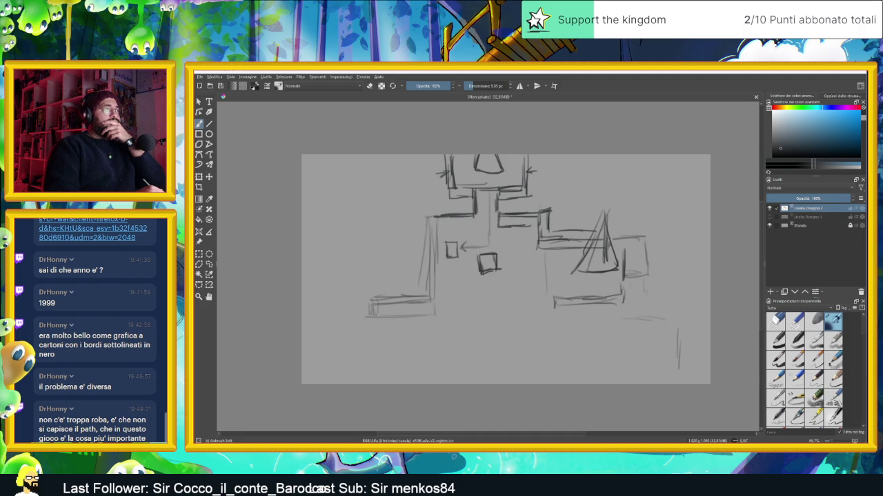
# Step: Outline and hatch the block left of the upper tower, adding its roof line
pyautogui.moveTo(449, 224); pyautogui.dragTo(464, 224)
pyautogui.moveTo(432, 197)
pyautogui.mouseDown()
pyautogui.moveTo(457, 202)
pyautogui.moveTo(427, 224)
pyautogui.mouseUp()
pyautogui.moveTo(430, 200)
pyautogui.mouseDown()
pyautogui.moveTo(450, 196)
pyautogui.moveTo(436, 217)
pyautogui.mouseUp()
pyautogui.moveTo(437, 202)
pyautogui.mouseDown()
pyautogui.moveTo(437, 229)
pyautogui.moveTo(440, 217)
pyautogui.mouseUp()
pyautogui.moveTo(444, 198); pyautogui.dragTo(445, 214)
pyautogui.moveTo(454, 203); pyautogui.dragTo(456, 214)
pyautogui.moveTo(460, 198); pyautogui.dragTo(461, 214)
pyautogui.moveTo(465, 199); pyautogui.dragTo(471, 215)
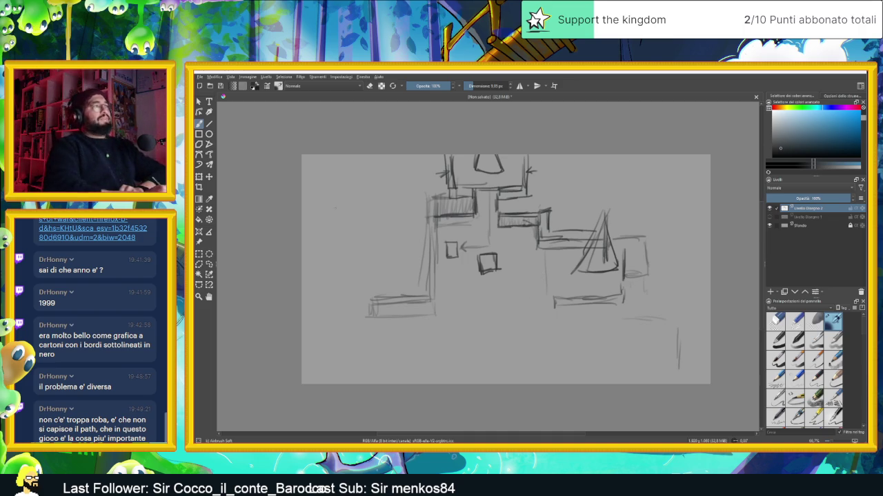
# Step: Draw a vertical path line below the small square ending in a horizontal base near the bottom
pyautogui.moveTo(490, 290); pyautogui.dragTo(495, 338)
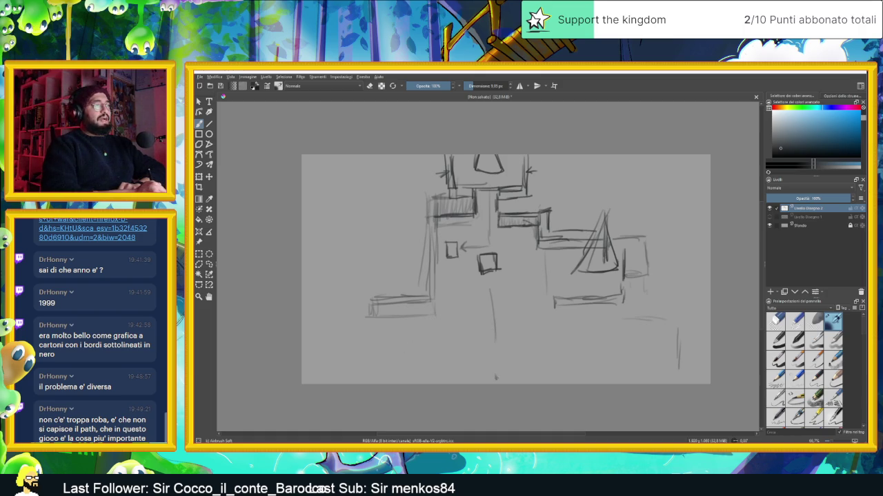
pyautogui.moveTo(495, 378)
pyautogui.mouseDown()
pyautogui.moveTo(462, 379)
pyautogui.moveTo(538, 382)
pyautogui.mouseUp()
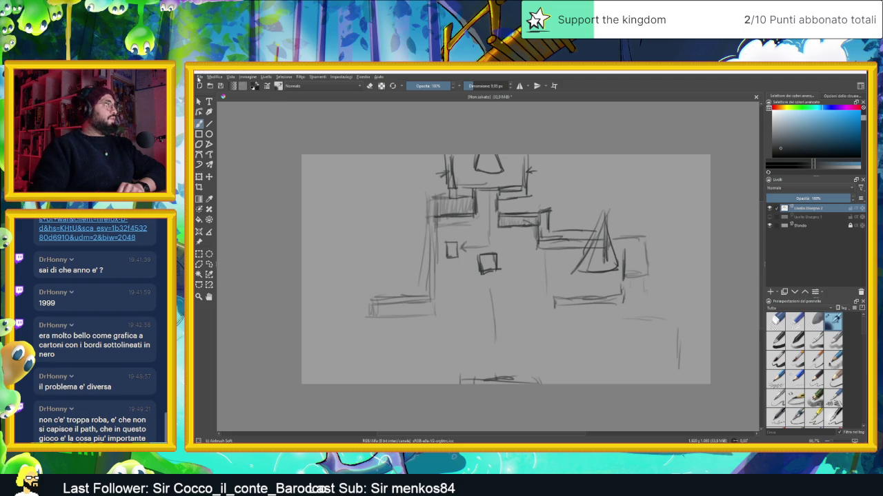
pyautogui.click(214, 76)
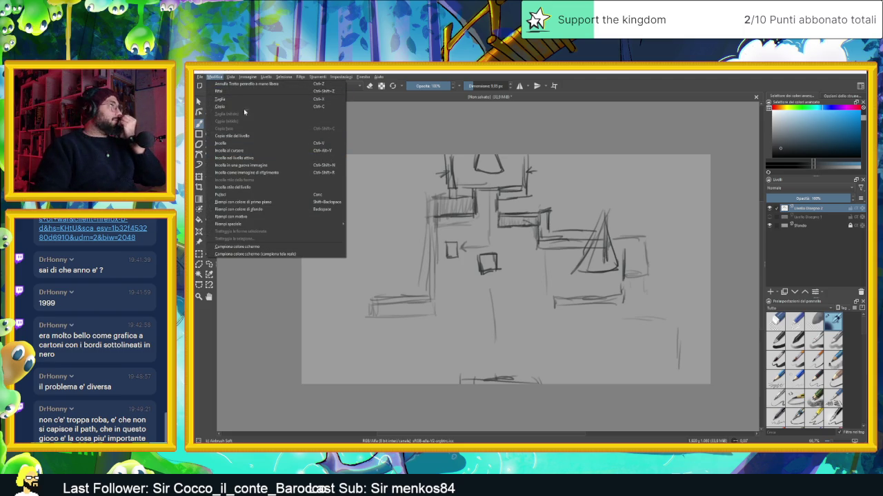
# Step: Resize the canvas to 2000 × 2000 px with Ridimensiona la tela, then zoom out to see it
pyautogui.moveTo(246, 77)
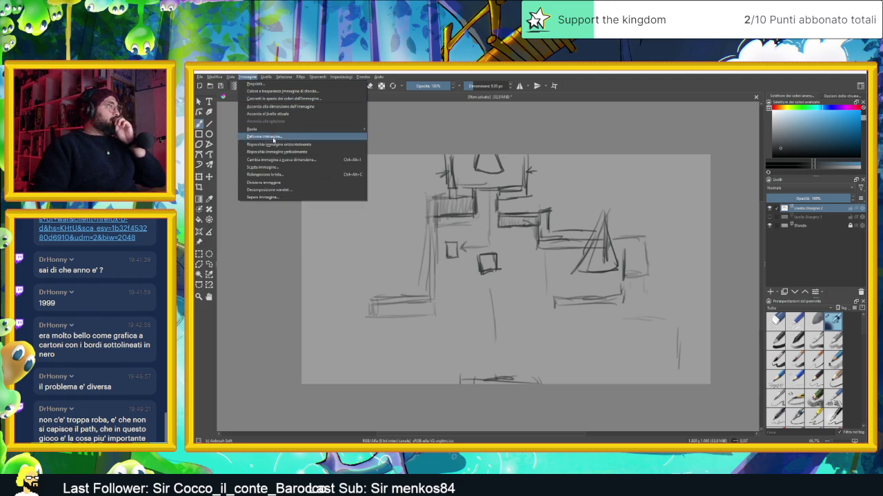
pyautogui.click(286, 174)
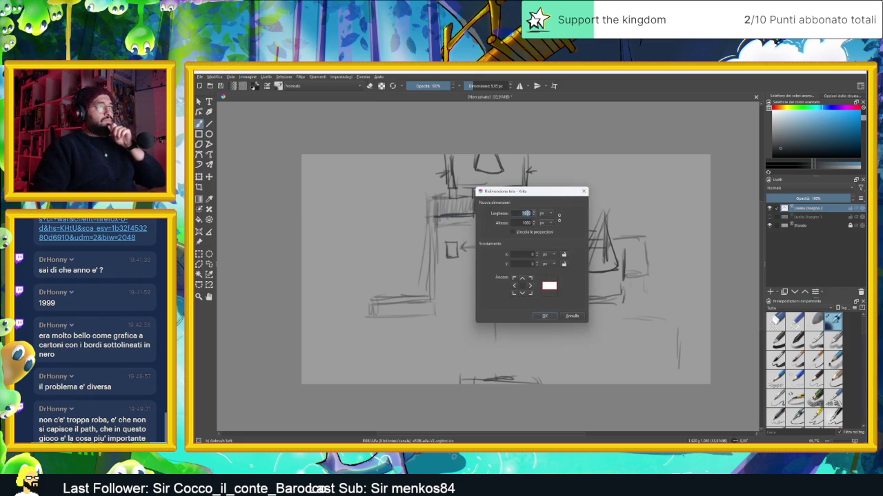
pyautogui.write('1')
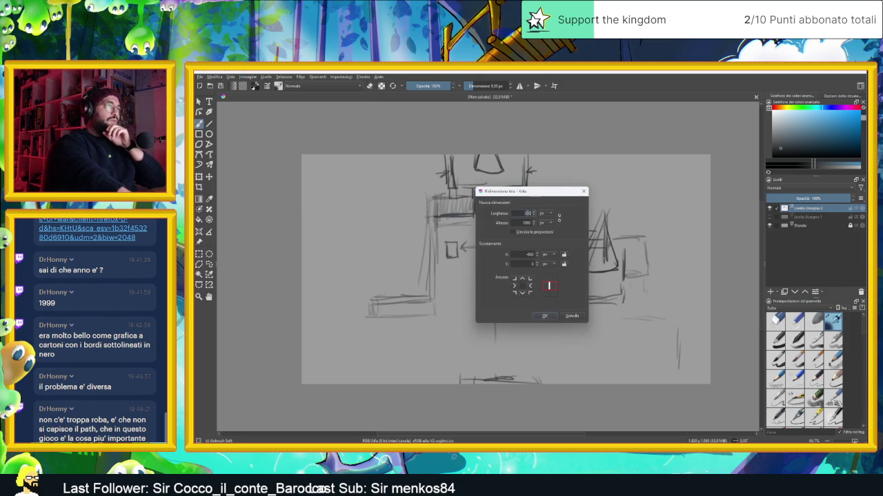
pyautogui.write('0')
pyautogui.click(531, 223)
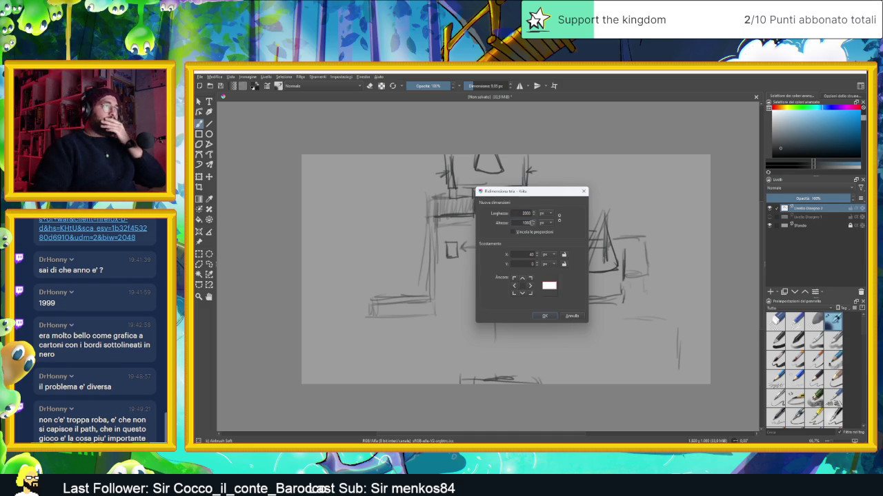
pyautogui.write('200')
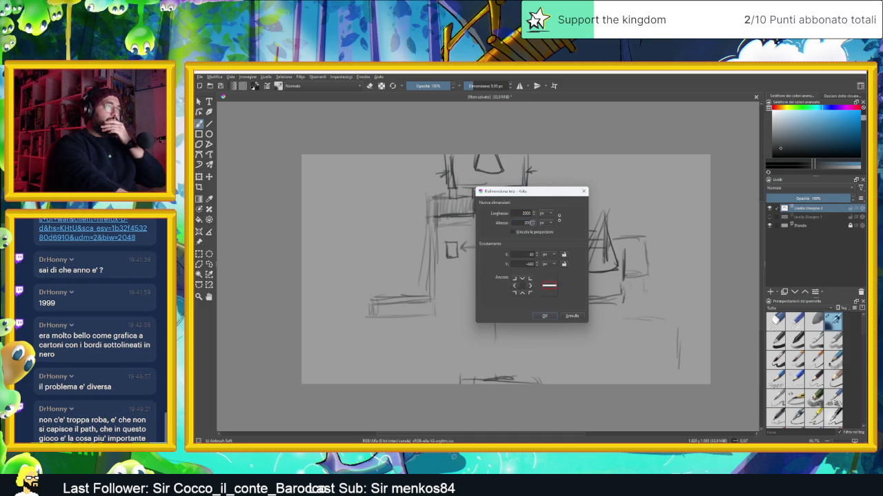
pyautogui.write('0')
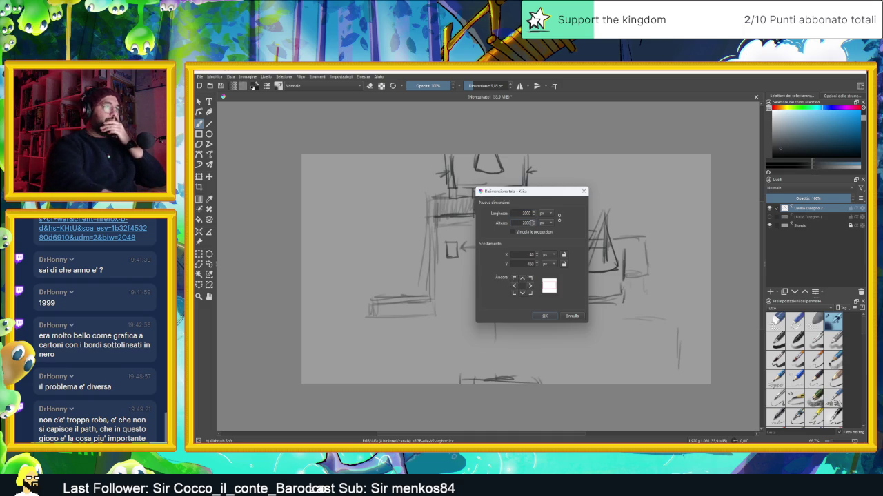
pyautogui.click(545, 316)
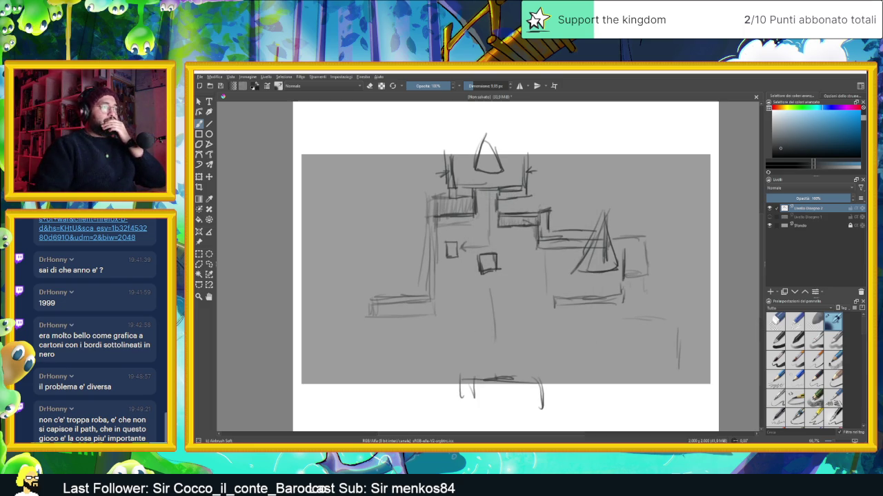
pyautogui.press('-')
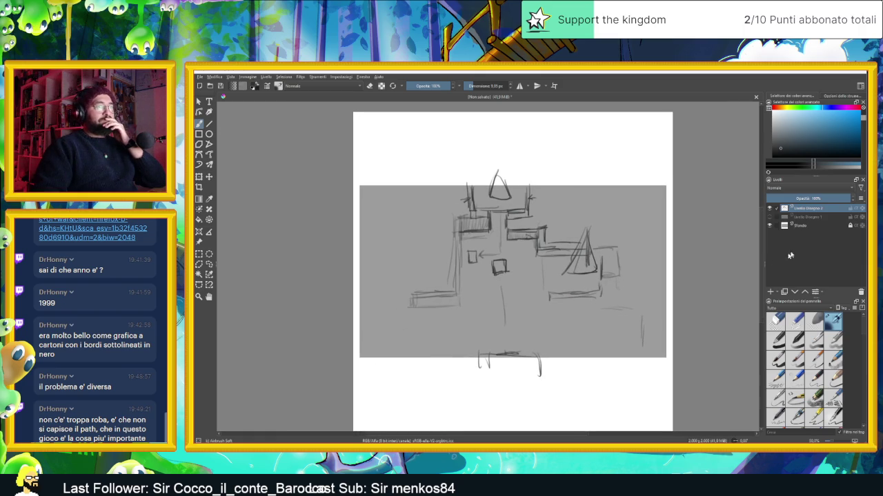
pyautogui.click(802, 228)
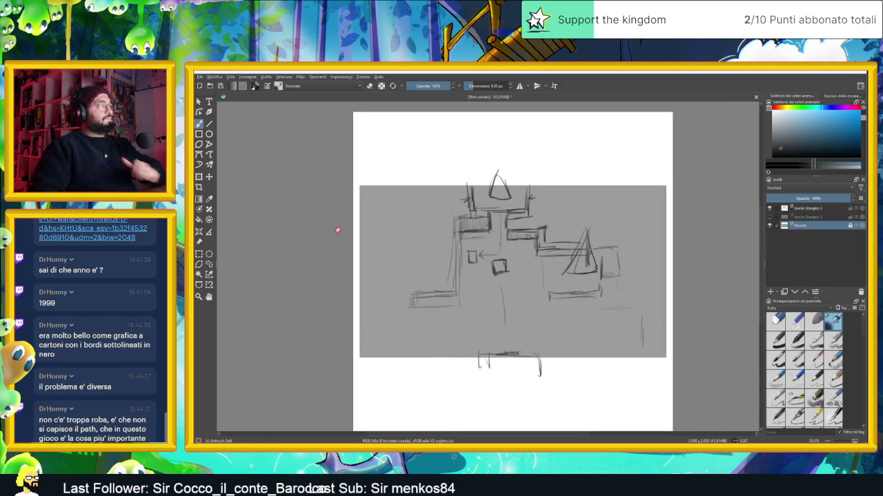
# Step: Fill the Sfondo background layer grey with the Fill tool
pyautogui.click(395, 235)
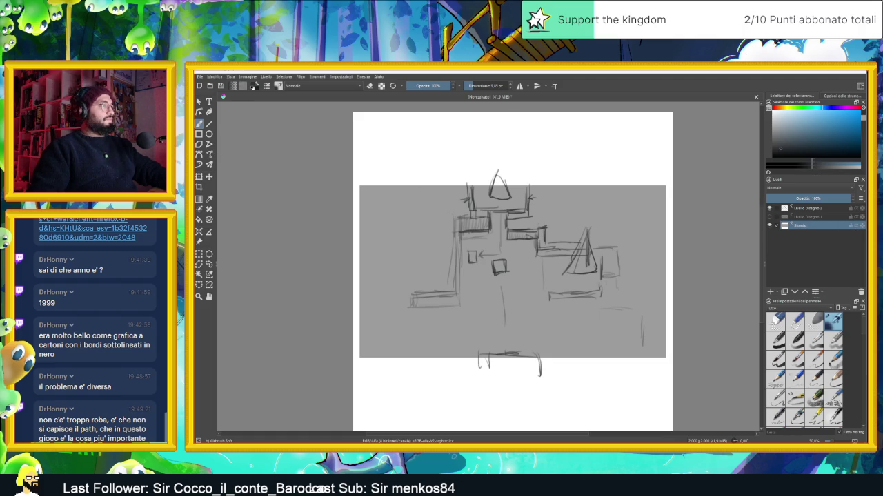
pyautogui.click(199, 219)
pyautogui.click(417, 178)
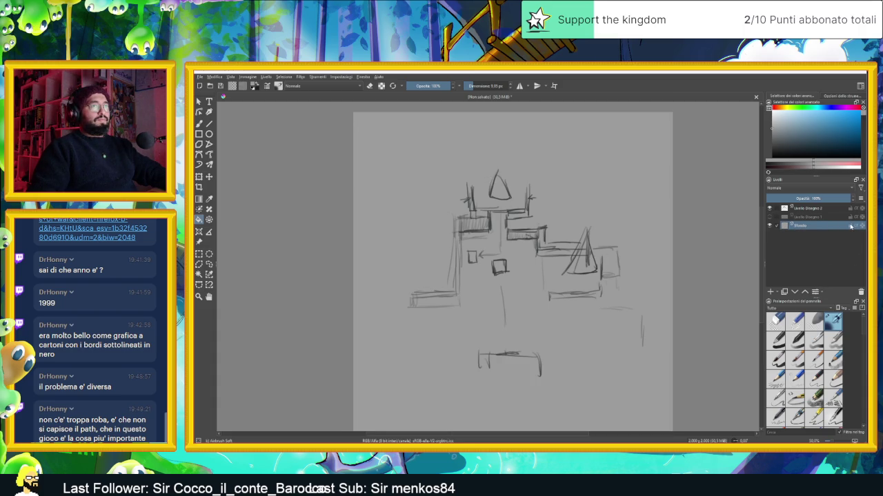
# Step: Toggle the earlier sketch layer's visibility to compare versions, then select Livello Disegno 2
pyautogui.click(769, 208)
pyautogui.click(769, 217)
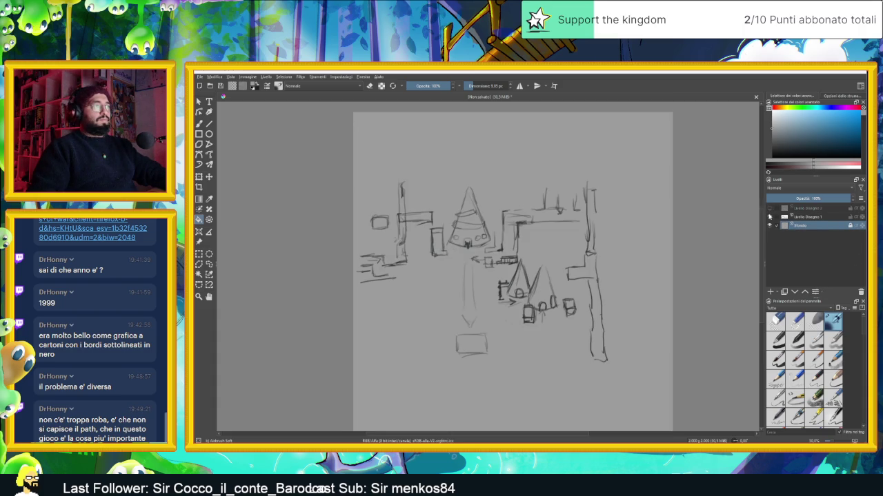
pyautogui.click(769, 217)
pyautogui.click(770, 217)
pyautogui.click(770, 217)
pyautogui.click(769, 216)
pyautogui.click(770, 217)
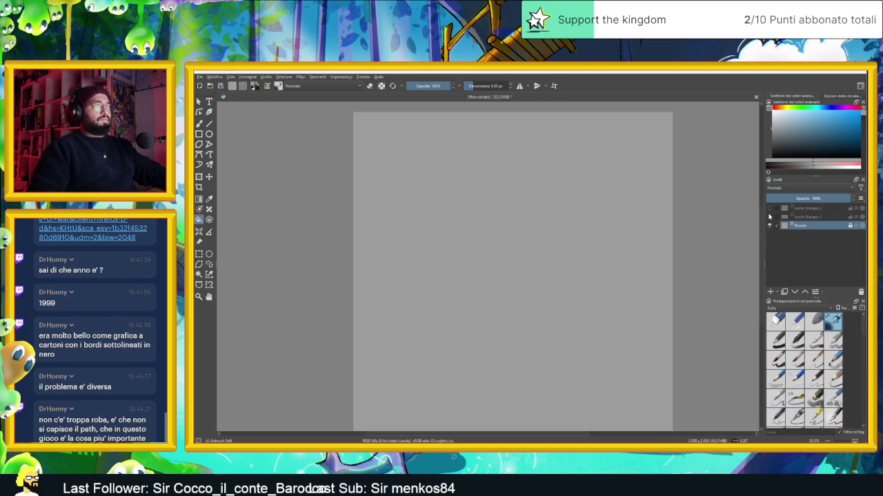
pyautogui.click(770, 207)
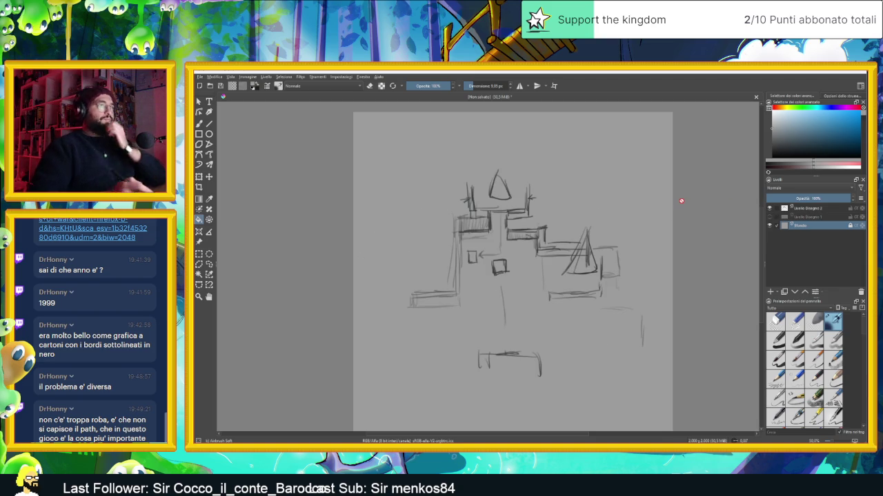
pyautogui.click(817, 208)
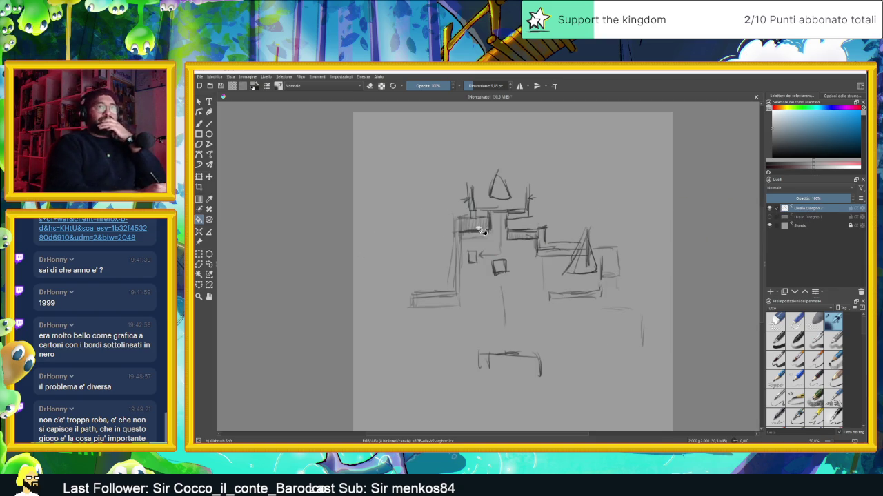
# Step: Nudge the sketch layer content up and slightly left with the Move tool
pyautogui.click(199, 123)
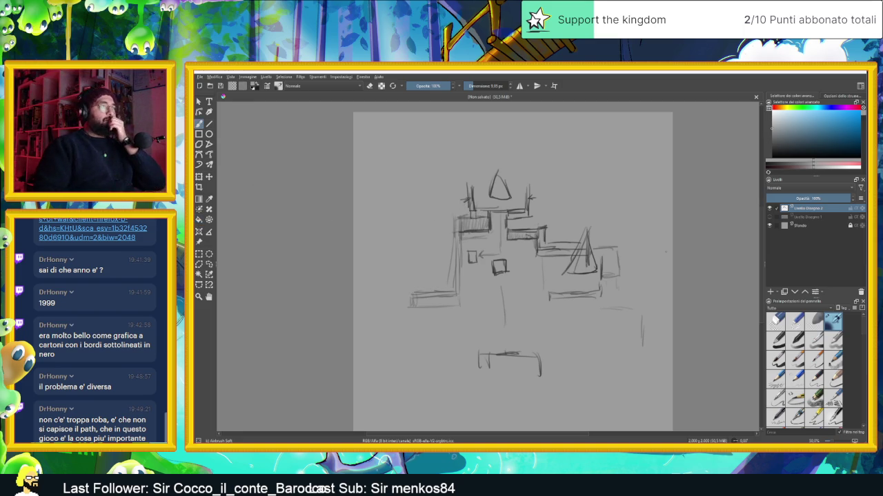
pyautogui.scroll(4, 555, 284)
pyautogui.scroll(-1, 477, 237)
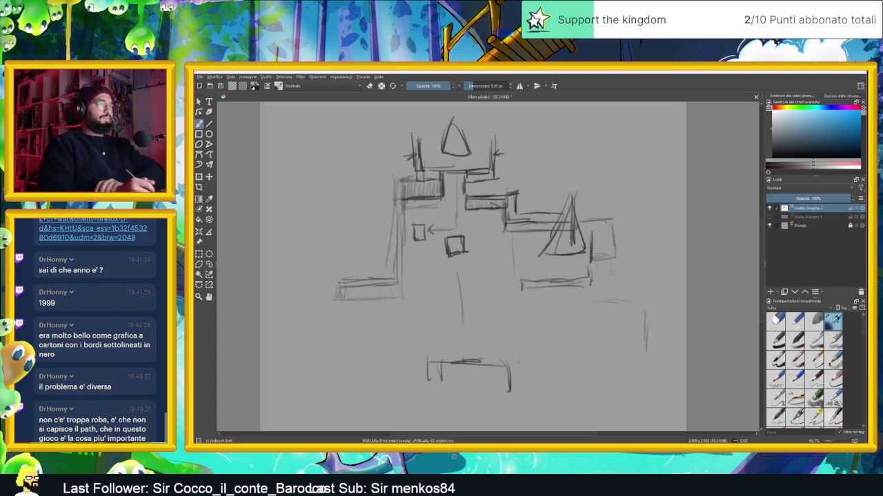
pyautogui.scroll(-1, 498, 348)
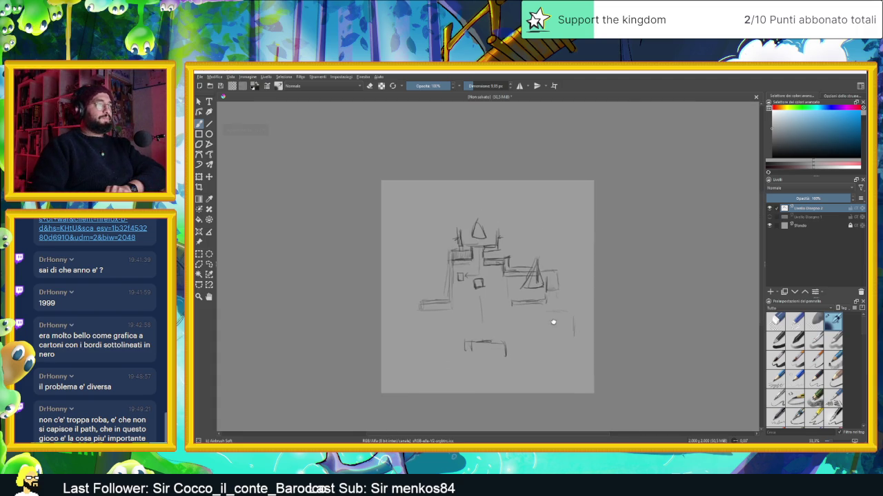
pyautogui.scroll(1, 514, 350)
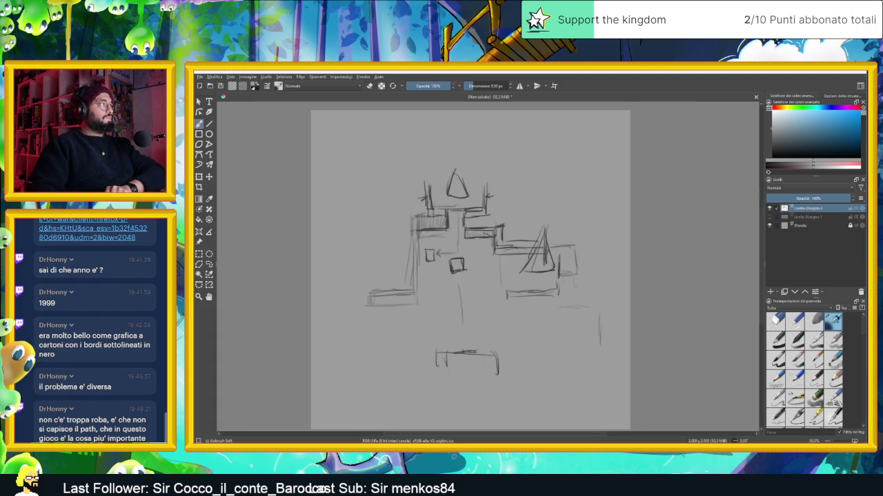
pyautogui.press('t')
pyautogui.moveTo(487, 282); pyautogui.dragTo(489, 227)
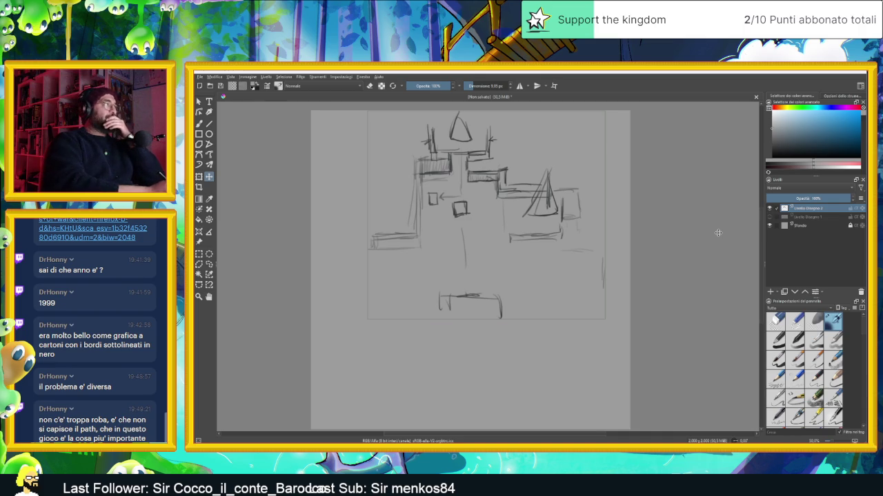
# Step: Add a short vertical pencil stroke to the castle sketch
pyautogui.click(199, 124)
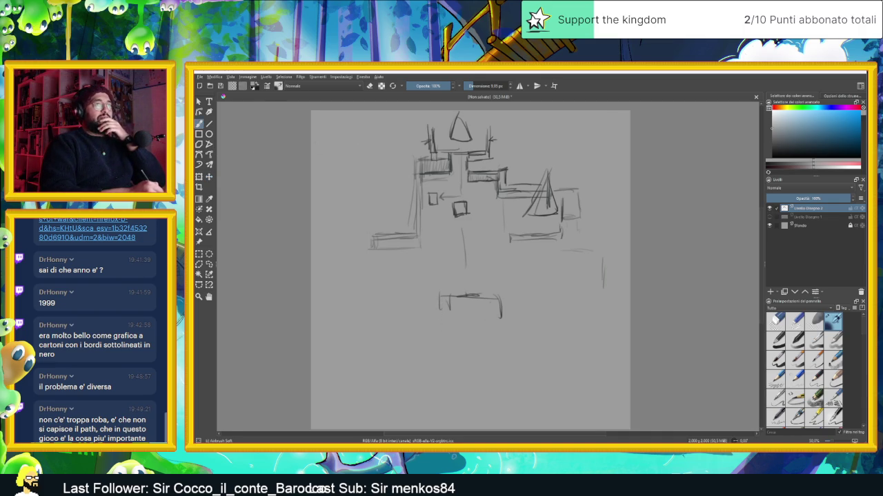
pyautogui.moveTo(466, 265); pyautogui.dragTo(465, 238)
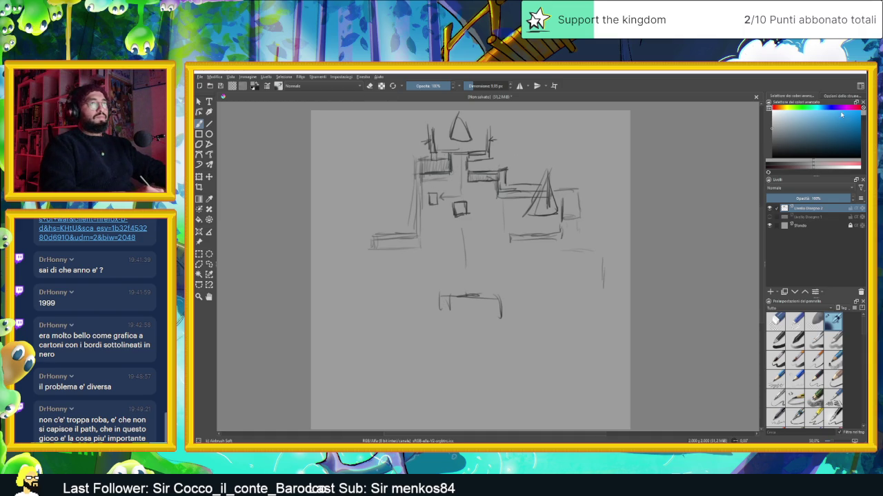
pyautogui.click(768, 109)
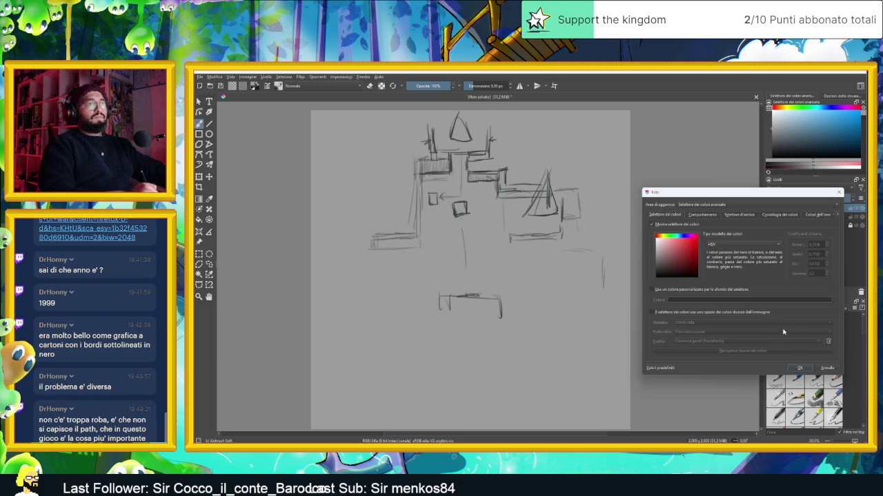
# Step: Switch to a darker grey and sketch ground and wall lines left of the castle
pyautogui.click(829, 368)
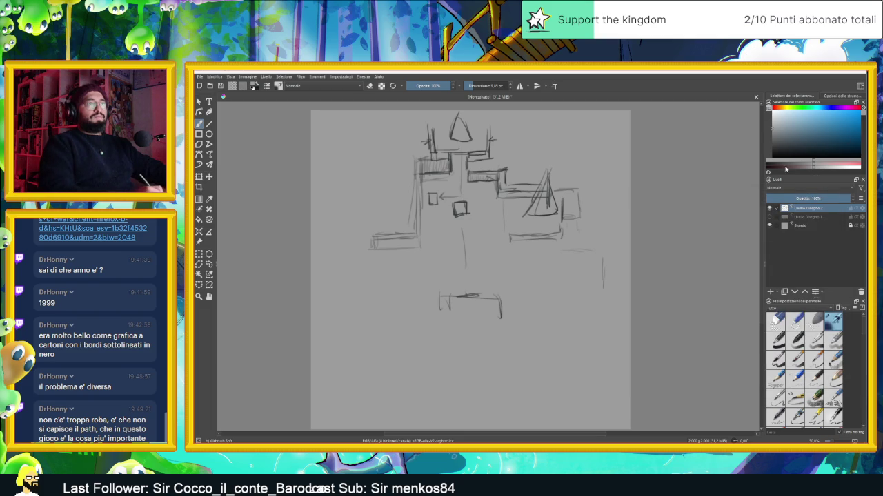
pyautogui.click(838, 97)
pyautogui.click(804, 97)
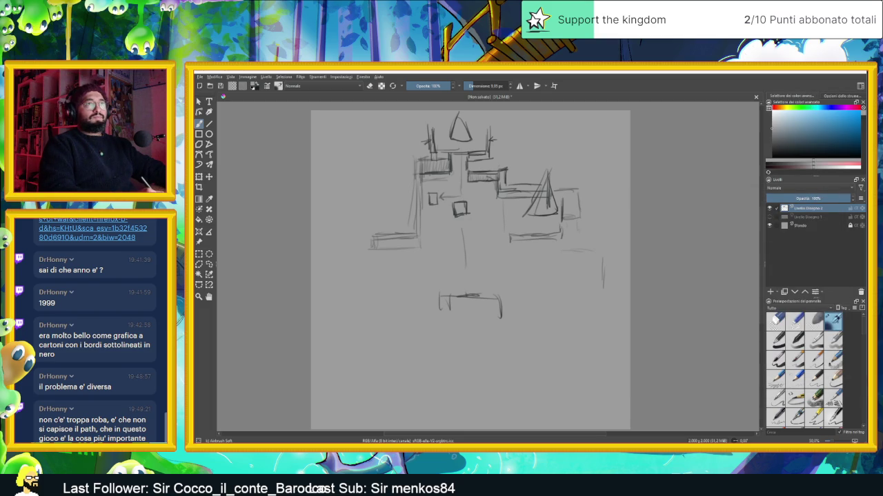
pyautogui.press('k')
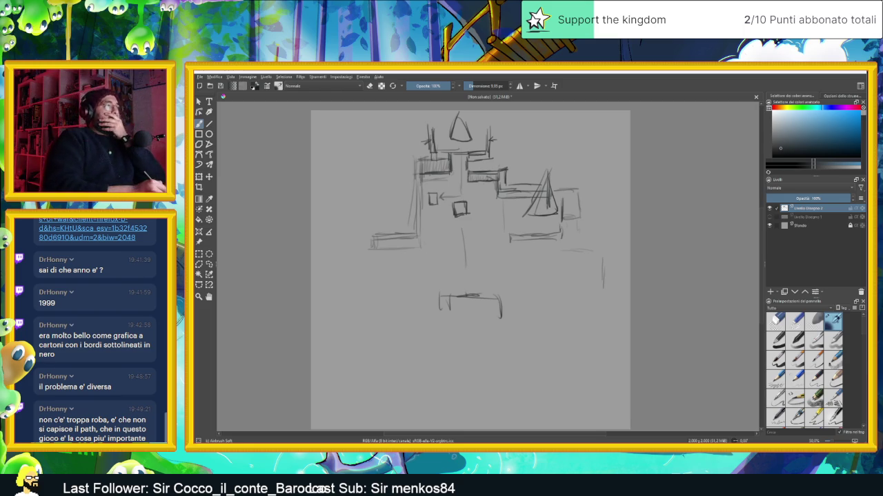
pyautogui.moveTo(334, 269)
pyautogui.mouseDown()
pyautogui.moveTo(378, 267)
pyautogui.moveTo(364, 268)
pyautogui.mouseUp()
pyautogui.moveTo(356, 235); pyautogui.dragTo(374, 233)
pyautogui.moveTo(346, 238)
pyautogui.mouseDown()
pyautogui.moveTo(368, 236)
pyautogui.moveTo(370, 247)
pyautogui.mouseUp()
pyautogui.moveTo(334, 249); pyautogui.dragTo(363, 248)
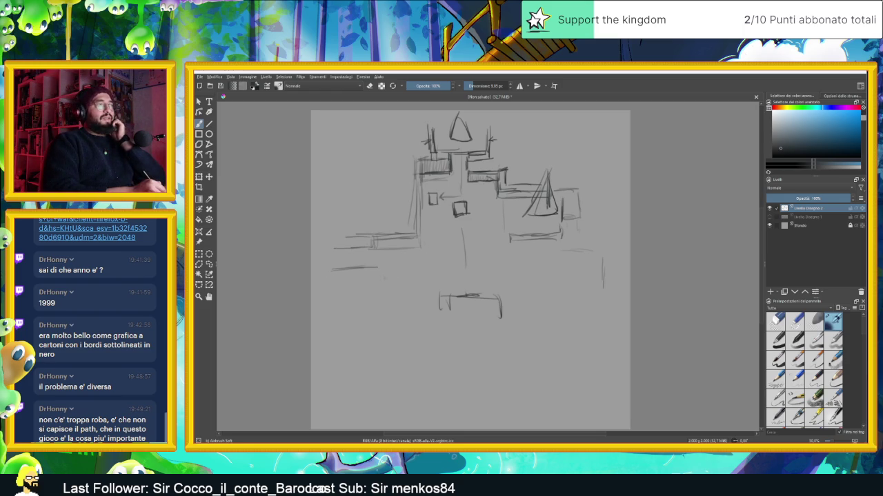
# Step: Add wall lines on the right side, a long lower-left ground line, and right-edge marks
pyautogui.moveTo(547, 252); pyautogui.dragTo(609, 252)
pyautogui.moveTo(561, 237); pyautogui.dragTo(611, 229)
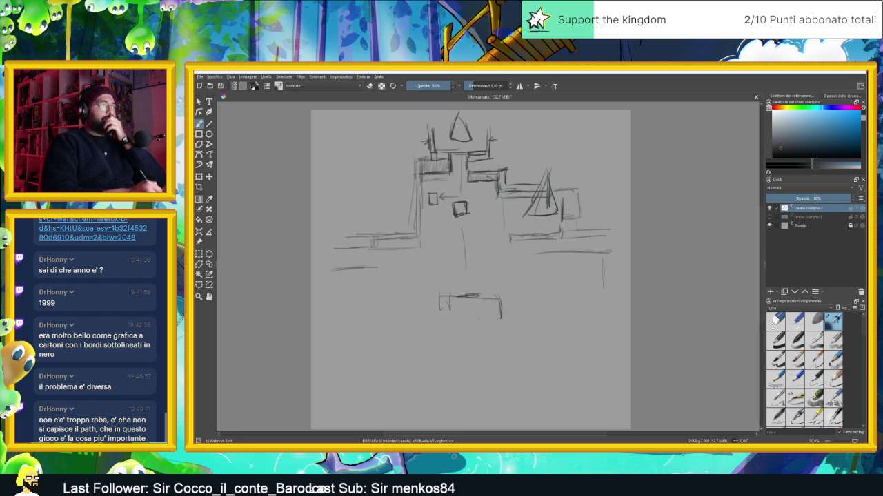
pyautogui.moveTo(420, 312)
pyautogui.mouseDown()
pyautogui.moveTo(311, 315)
pyautogui.moveTo(337, 325)
pyautogui.moveTo(310, 314)
pyautogui.moveTo(310, 300)
pyautogui.moveTo(334, 298)
pyautogui.moveTo(310, 297)
pyautogui.mouseUp()
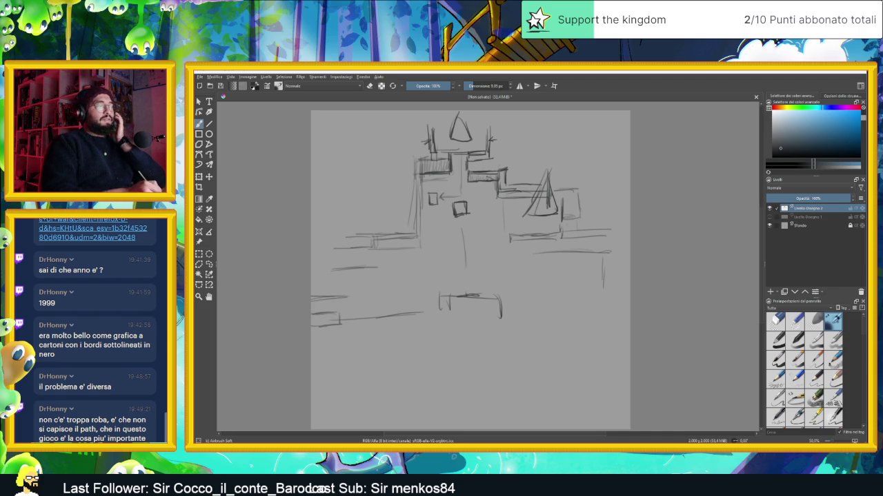
pyautogui.moveTo(594, 303)
pyautogui.mouseDown()
pyautogui.moveTo(627, 302)
pyautogui.moveTo(590, 305)
pyautogui.moveTo(629, 311)
pyautogui.moveTo(601, 310)
pyautogui.moveTo(616, 295)
pyautogui.moveTo(586, 312)
pyautogui.moveTo(629, 323)
pyautogui.mouseUp()
# Step: Extend the central box downward, add a lower block line, and darken the keep's right edge
pyautogui.moveTo(442, 318); pyautogui.dragTo(496, 329)
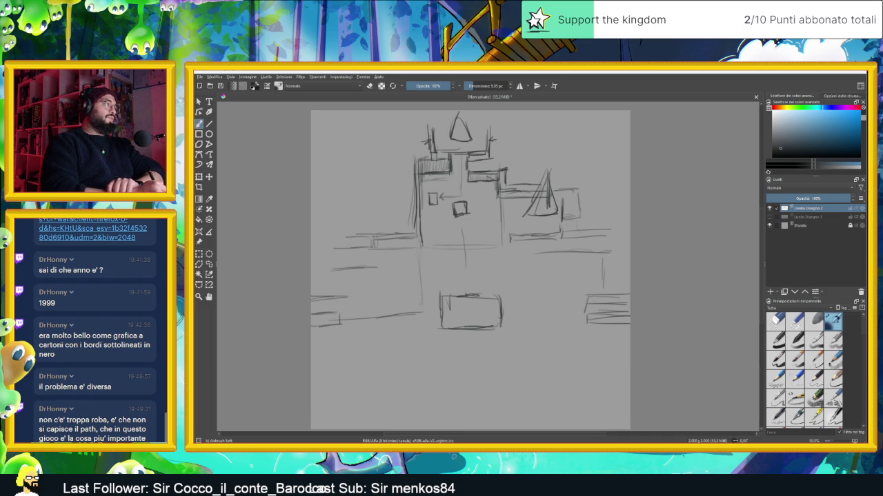
pyautogui.moveTo(346, 297); pyautogui.dragTo(405, 297)
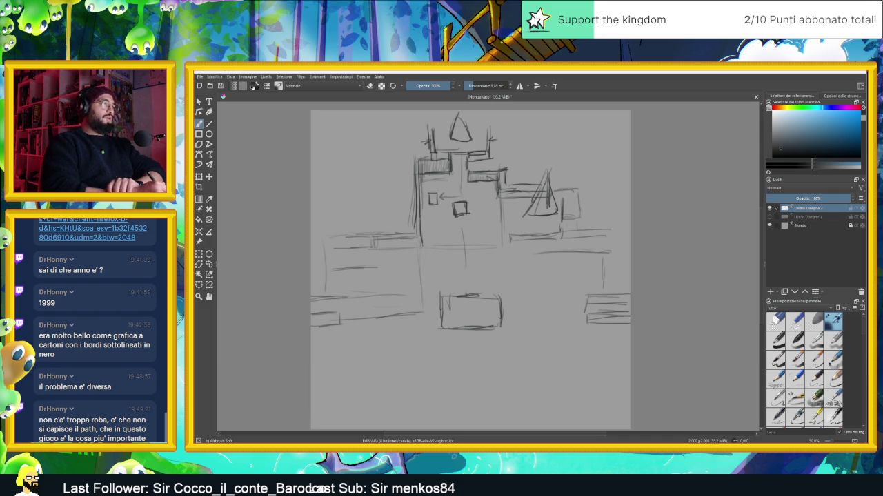
pyautogui.moveTo(503, 204); pyautogui.dragTo(503, 237)
pyautogui.moveTo(501, 188); pyautogui.dragTo(502, 237)
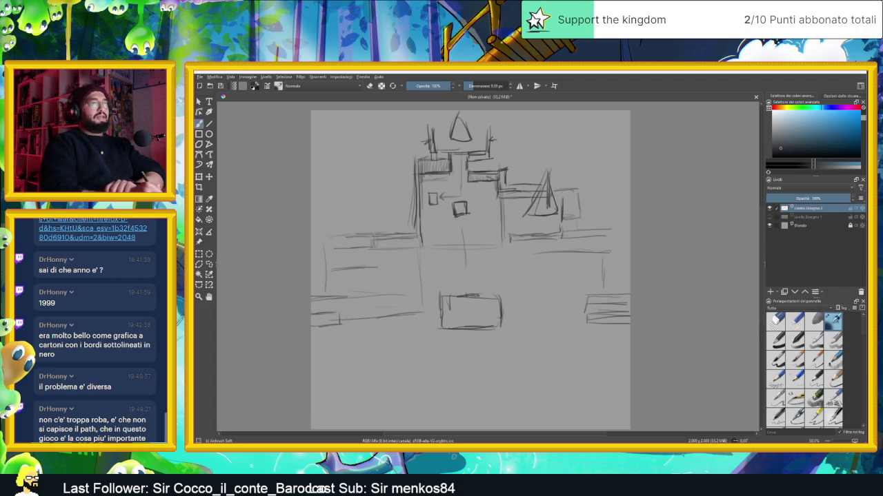
# Step: On a new layer, outline the top tower, base line and a small mark in bright red-orange
pyautogui.click(770, 292)
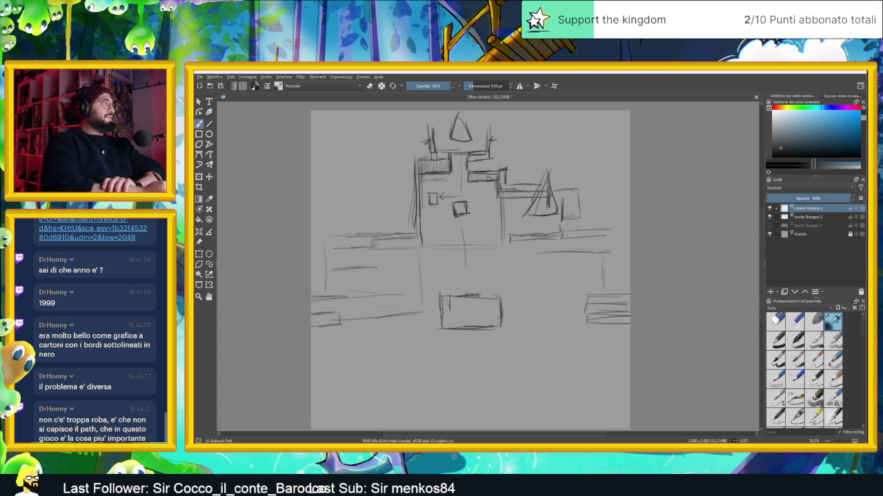
pyautogui.click(776, 108)
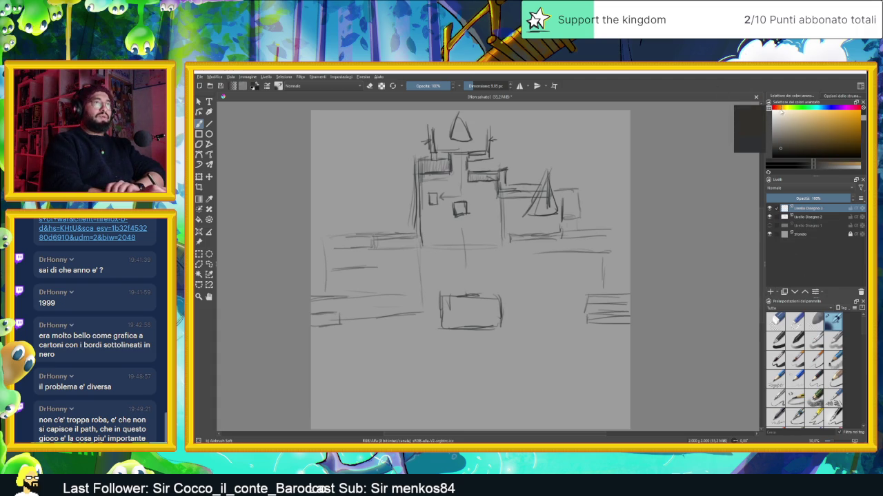
pyautogui.click(855, 122)
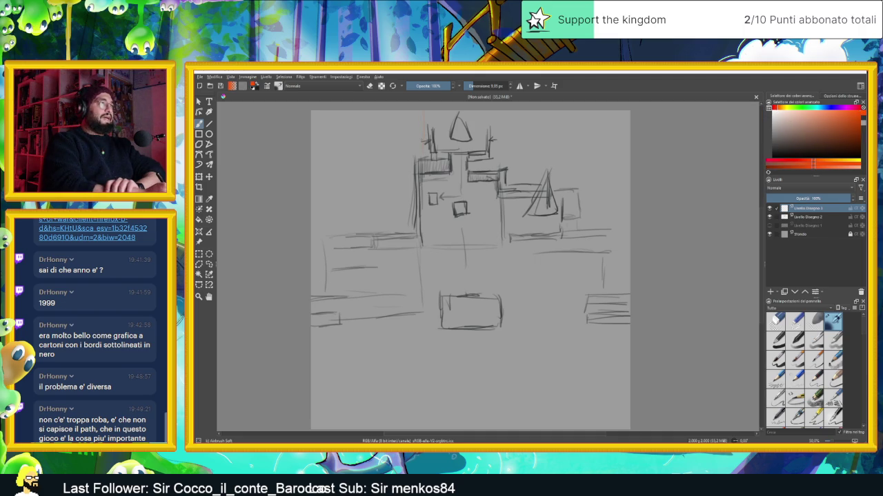
pyautogui.moveTo(423, 113); pyautogui.dragTo(496, 155)
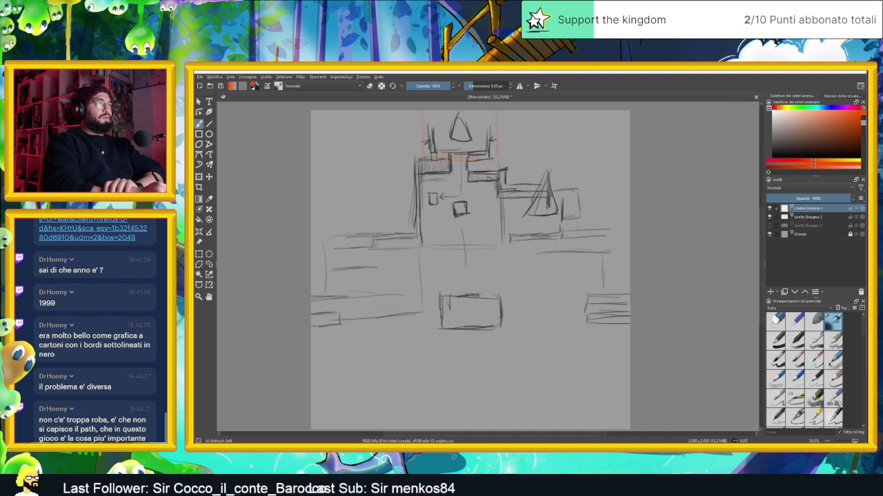
pyautogui.moveTo(421, 243); pyautogui.dragTo(496, 242)
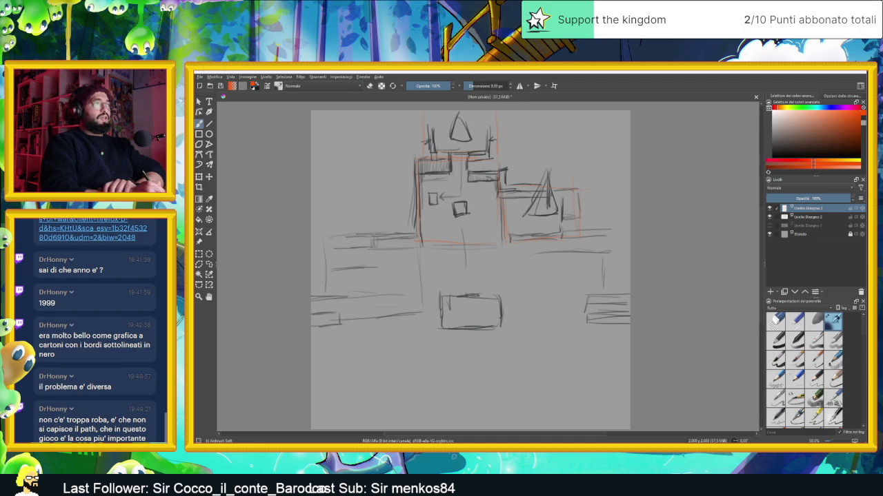
pyautogui.click(443, 271)
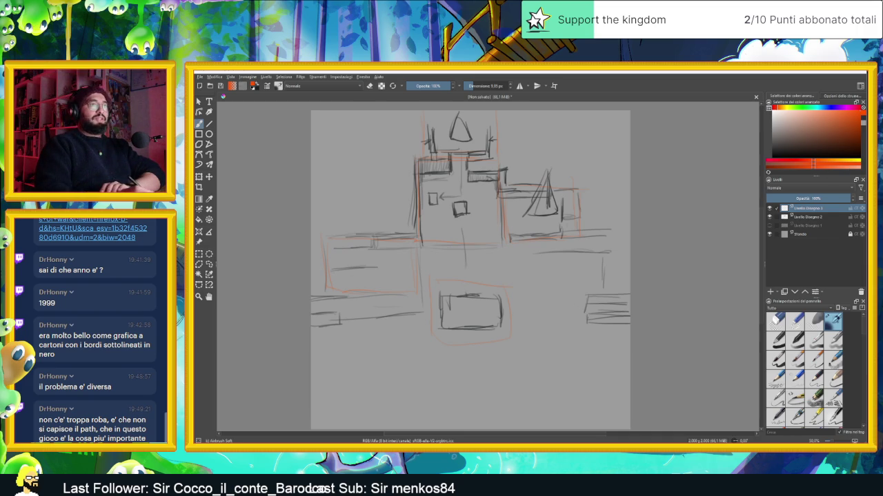
pyautogui.click(786, 217)
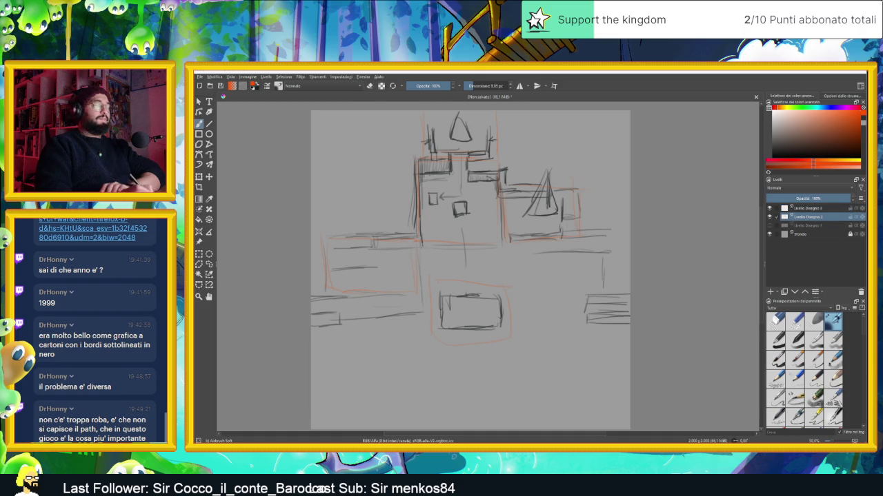
# Step: Select the lower-left block sketch, move it down about 60 px, and deselect
pyautogui.click(202, 253)
pyautogui.moveTo(310, 227)
pyautogui.mouseDown()
pyautogui.moveTo(418, 332)
pyautogui.moveTo(422, 351)
pyautogui.mouseUp()
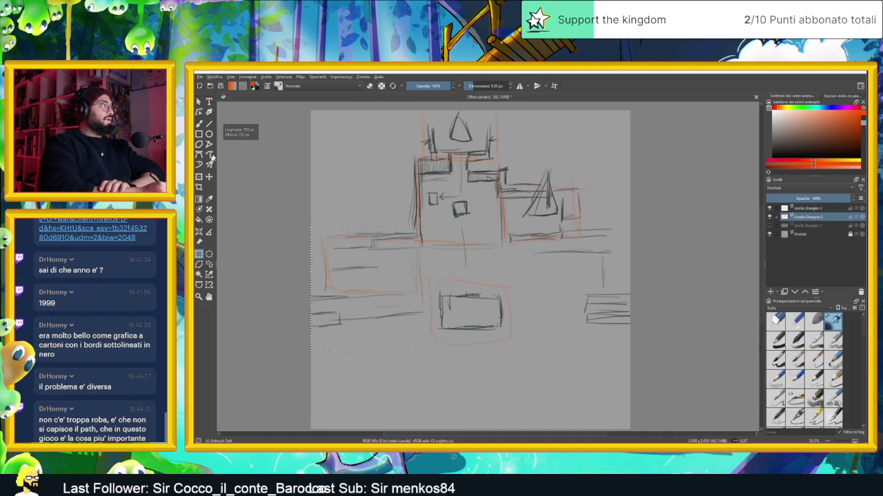
pyautogui.click(209, 177)
pyautogui.moveTo(340, 242); pyautogui.dragTo(361, 298)
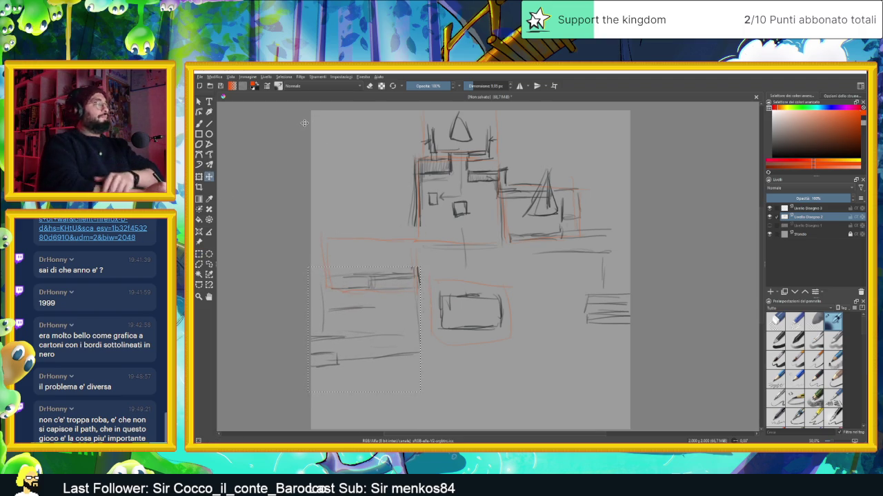
pyautogui.click(199, 123)
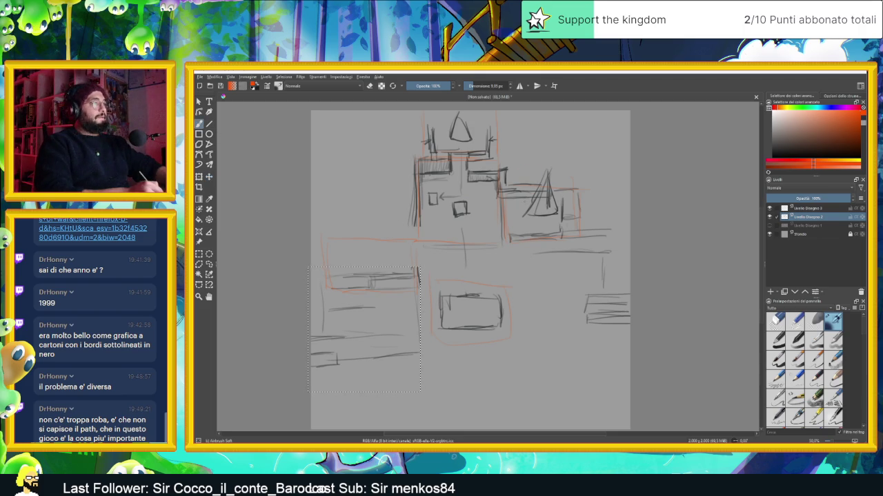
pyautogui.hotkey('ctrl', 'shift', 'a')
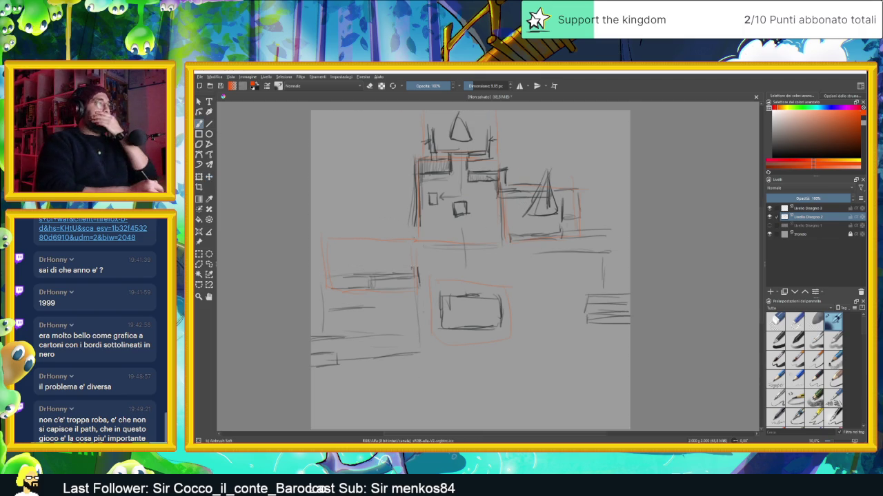
# Step: Draw a vertical wall line beside the lower block and retrace it in black
pyautogui.moveTo(422, 243); pyautogui.dragTo(421, 267)
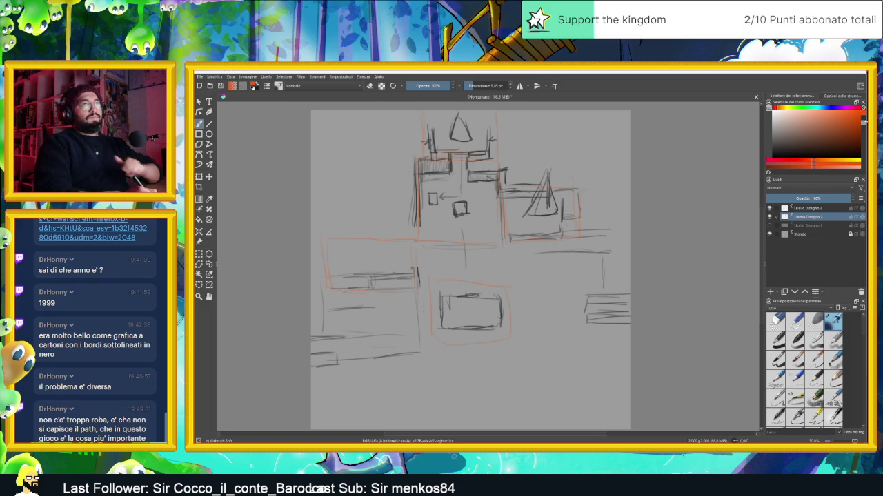
pyautogui.press('d')
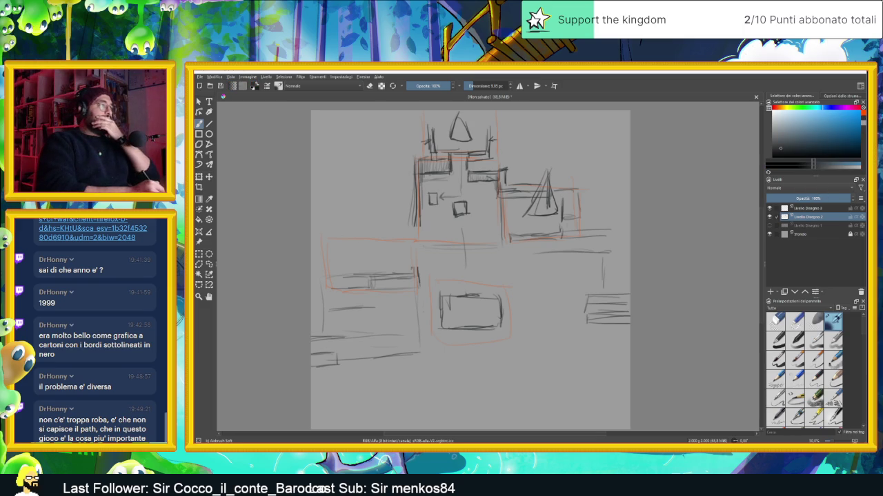
pyautogui.moveTo(423, 236); pyautogui.dragTo(422, 277)
pyautogui.moveTo(416, 225); pyautogui.dragTo(416, 280)
# Step: Draw and strengthen the lower-left block's walls and the strokes beside the tall wall
pyautogui.moveTo(418, 250); pyautogui.dragTo(415, 272)
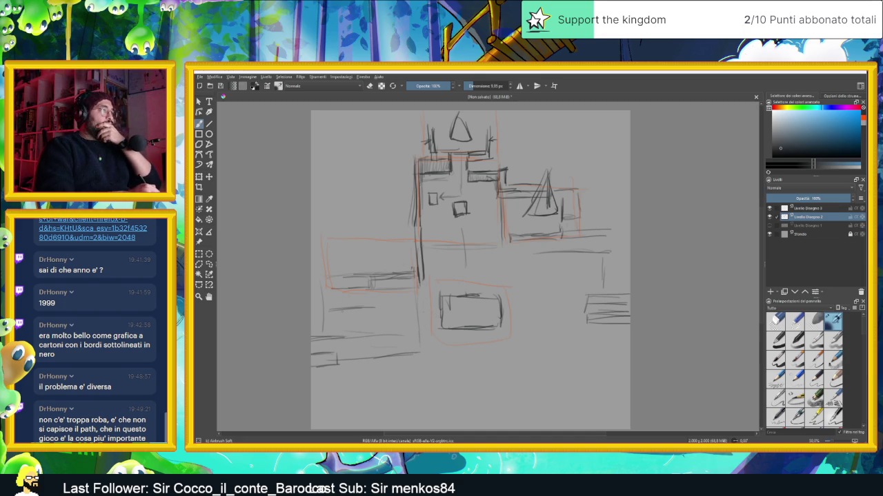
pyautogui.moveTo(326, 299); pyautogui.dragTo(324, 347)
pyautogui.moveTo(323, 276)
pyautogui.mouseDown()
pyautogui.moveTo(398, 276)
pyautogui.moveTo(416, 250)
pyautogui.moveTo(403, 278)
pyautogui.mouseUp()
pyautogui.moveTo(400, 259)
pyautogui.mouseDown()
pyautogui.moveTo(400, 278)
pyautogui.moveTo(418, 272)
pyautogui.mouseUp()
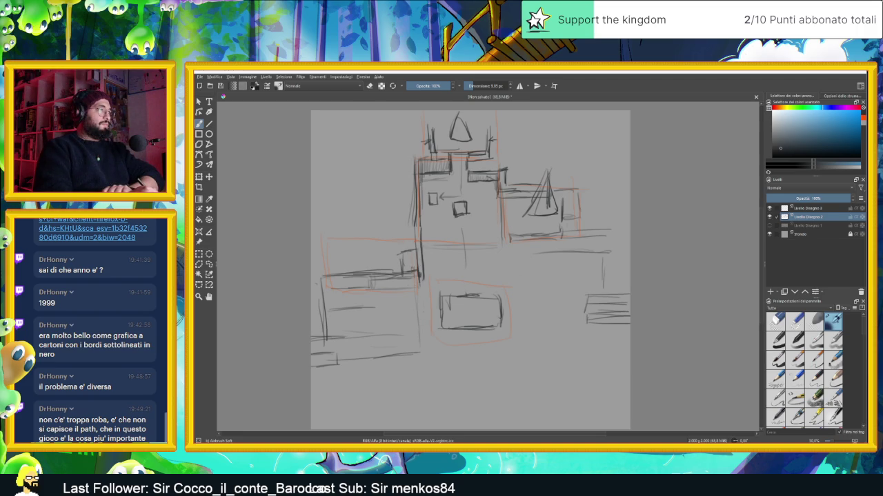
pyautogui.moveTo(402, 251)
pyautogui.mouseDown()
pyautogui.moveTo(422, 244)
pyautogui.moveTo(413, 243)
pyautogui.moveTo(399, 284)
pyautogui.moveTo(399, 273)
pyautogui.mouseUp()
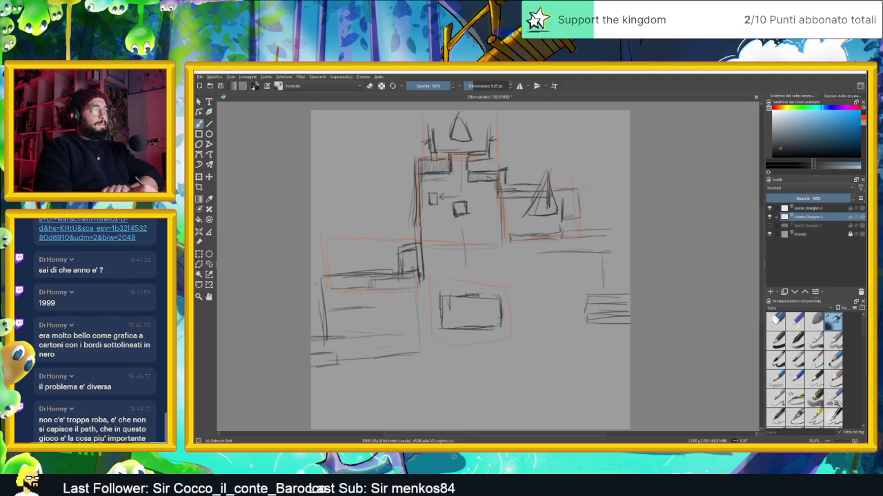
pyautogui.moveTo(326, 278); pyautogui.dragTo(407, 276)
pyautogui.moveTo(327, 289); pyautogui.dragTo(327, 329)
# Step: Sketch a tall triangular tower over the lower-left block with a curved base and inner arcs
pyautogui.moveTo(342, 295); pyautogui.dragTo(342, 320)
pyautogui.moveTo(342, 236)
pyautogui.mouseDown()
pyautogui.moveTo(343, 326)
pyautogui.moveTo(372, 270)
pyautogui.moveTo(386, 298)
pyautogui.mouseUp()
pyautogui.moveTo(364, 221); pyautogui.dragTo(384, 307)
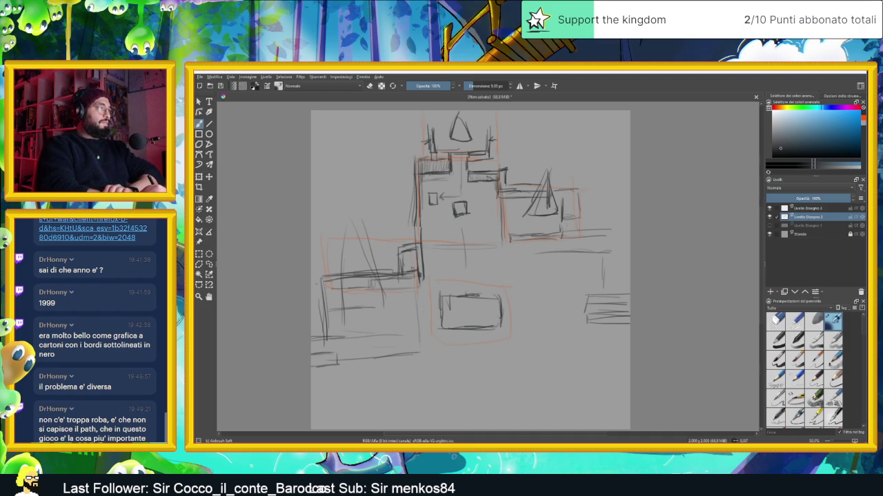
pyautogui.moveTo(372, 229); pyautogui.dragTo(410, 300)
pyautogui.moveTo(369, 222); pyautogui.dragTo(405, 298)
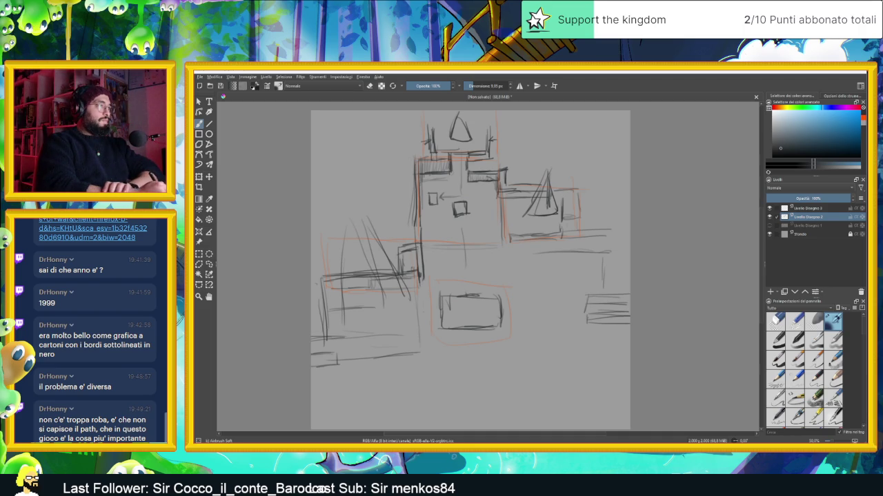
pyautogui.moveTo(368, 213)
pyautogui.mouseDown()
pyautogui.moveTo(337, 286)
pyautogui.moveTo(344, 306)
pyautogui.moveTo(393, 309)
pyautogui.mouseUp()
pyautogui.moveTo(338, 308)
pyautogui.mouseDown()
pyautogui.moveTo(401, 306)
pyautogui.moveTo(407, 298)
pyautogui.mouseUp()
pyautogui.moveTo(360, 219); pyautogui.dragTo(345, 289)
pyautogui.moveTo(359, 247); pyautogui.dragTo(348, 302)
pyautogui.moveTo(365, 229); pyautogui.dragTo(400, 302)
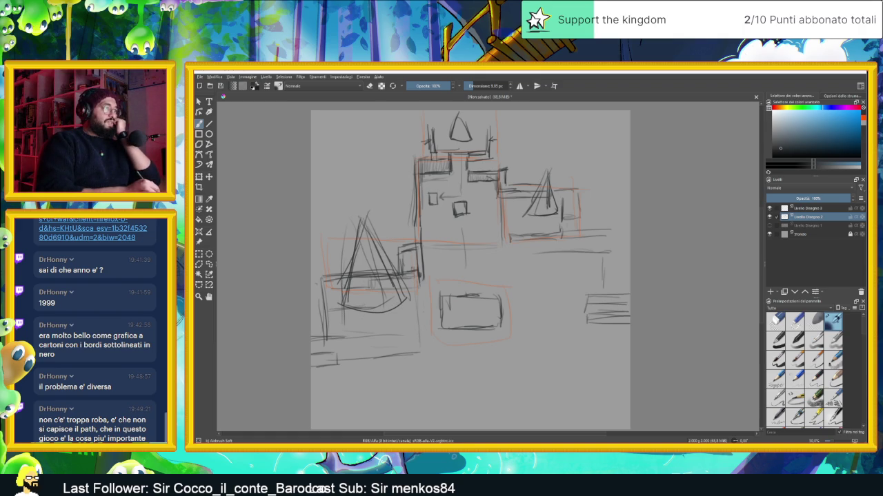
pyautogui.moveTo(364, 300)
pyautogui.mouseDown()
pyautogui.moveTo(382, 295)
pyautogui.moveTo(382, 306)
pyautogui.mouseUp()
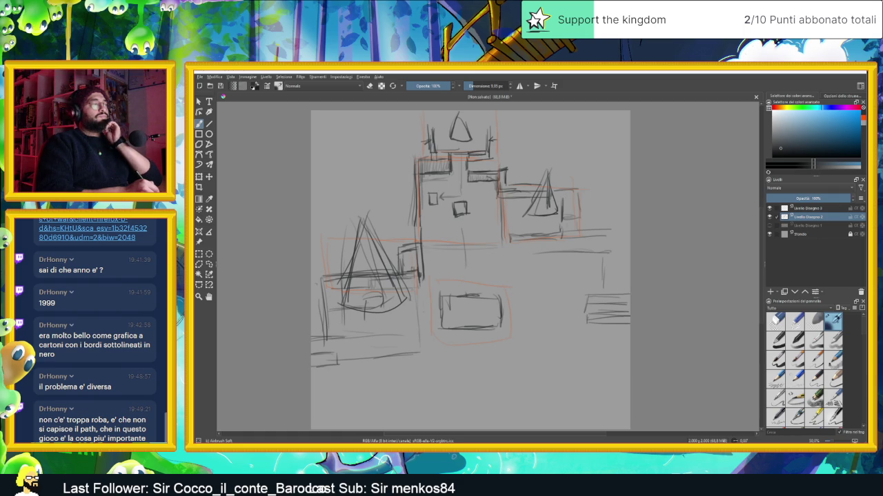
# Step: Darken the wall line beside the tower and extend the lower block's bottom line
pyautogui.moveTo(406, 297); pyautogui.dragTo(420, 298)
pyautogui.moveTo(421, 276)
pyautogui.mouseDown()
pyautogui.moveTo(418, 294)
pyautogui.moveTo(407, 277)
pyautogui.mouseUp()
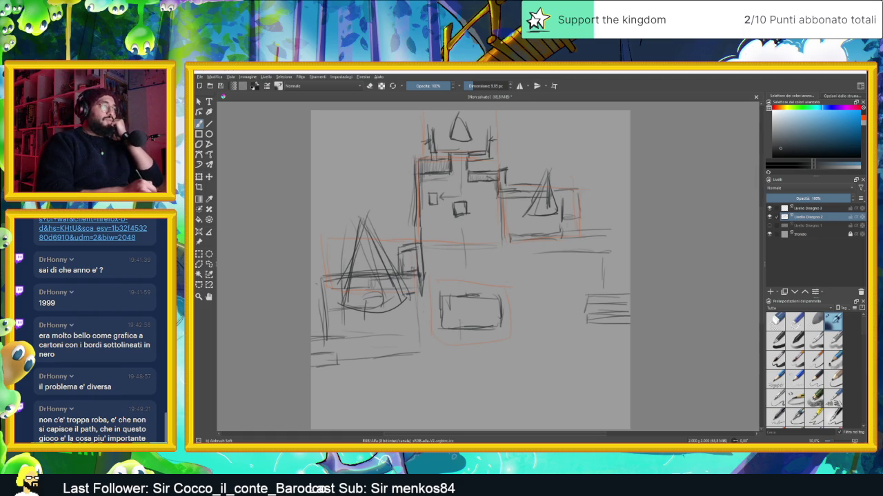
pyautogui.moveTo(455, 348); pyautogui.dragTo(371, 364)
# Step: Draw the lower block's right side, small boxes under and right of the tower, and vertical lines
pyautogui.moveTo(460, 330)
pyautogui.mouseDown()
pyautogui.moveTo(461, 353)
pyautogui.moveTo(378, 365)
pyautogui.moveTo(362, 352)
pyautogui.mouseUp()
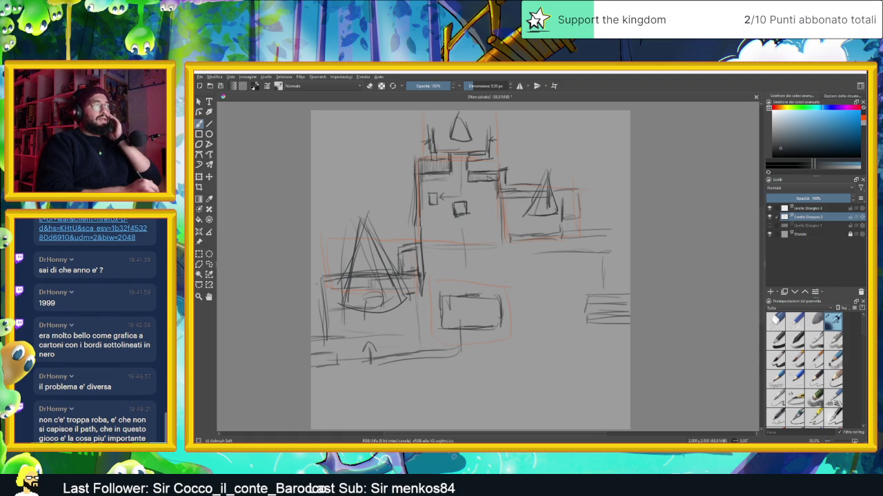
pyautogui.moveTo(342, 316); pyautogui.dragTo(370, 315)
pyautogui.moveTo(368, 315); pyautogui.dragTo(367, 332)
pyautogui.moveTo(341, 313); pyautogui.dragTo(340, 334)
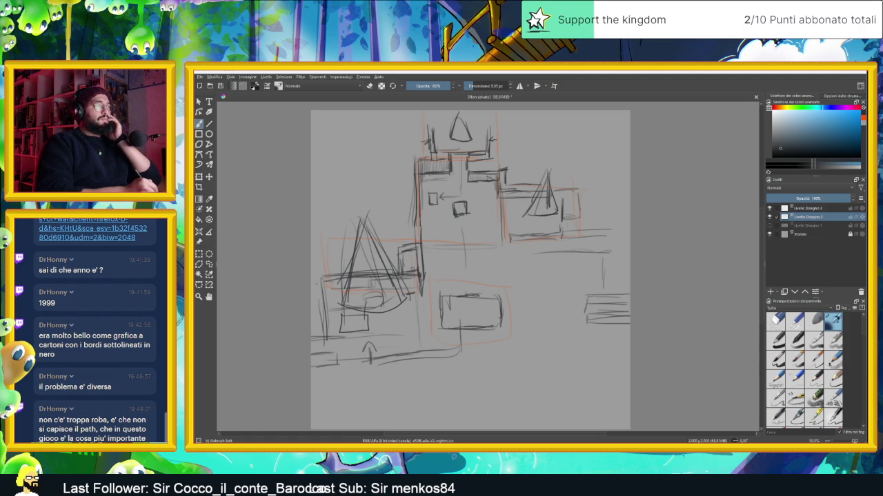
pyautogui.moveTo(407, 298)
pyautogui.mouseDown()
pyautogui.moveTo(407, 313)
pyautogui.moveTo(425, 310)
pyautogui.moveTo(421, 293)
pyautogui.mouseUp()
pyautogui.moveTo(407, 297); pyautogui.dragTo(421, 294)
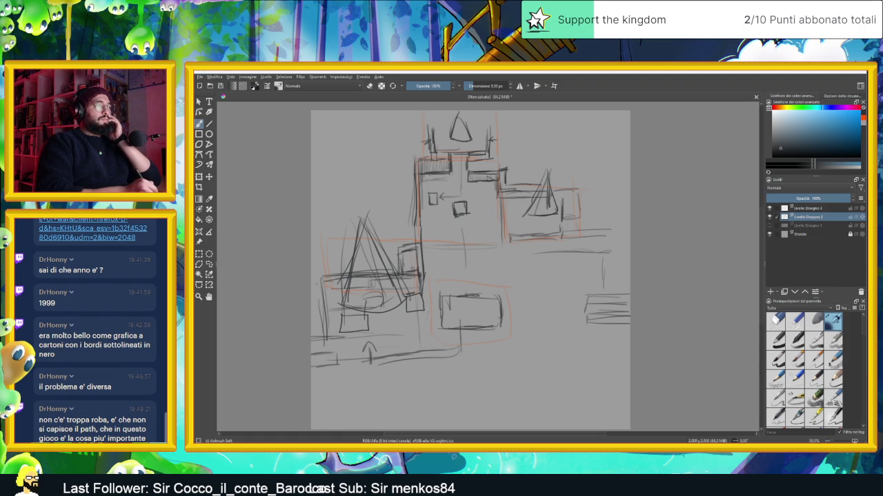
pyautogui.moveTo(434, 310)
pyautogui.mouseDown()
pyautogui.moveTo(428, 323)
pyautogui.moveTo(438, 324)
pyautogui.mouseUp()
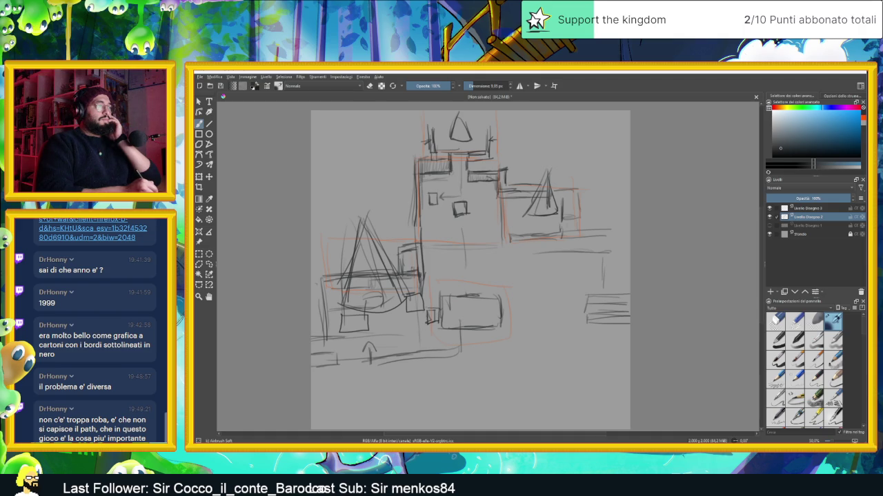
pyautogui.moveTo(406, 287)
pyautogui.mouseDown()
pyautogui.moveTo(404, 309)
pyautogui.moveTo(429, 281)
pyautogui.moveTo(419, 287)
pyautogui.moveTo(425, 313)
pyautogui.mouseUp()
pyautogui.moveTo(342, 292)
pyautogui.mouseDown()
pyautogui.moveTo(341, 329)
pyautogui.moveTo(367, 293)
pyautogui.moveTo(367, 305)
pyautogui.moveTo(342, 305)
pyautogui.moveTo(339, 326)
pyautogui.mouseUp()
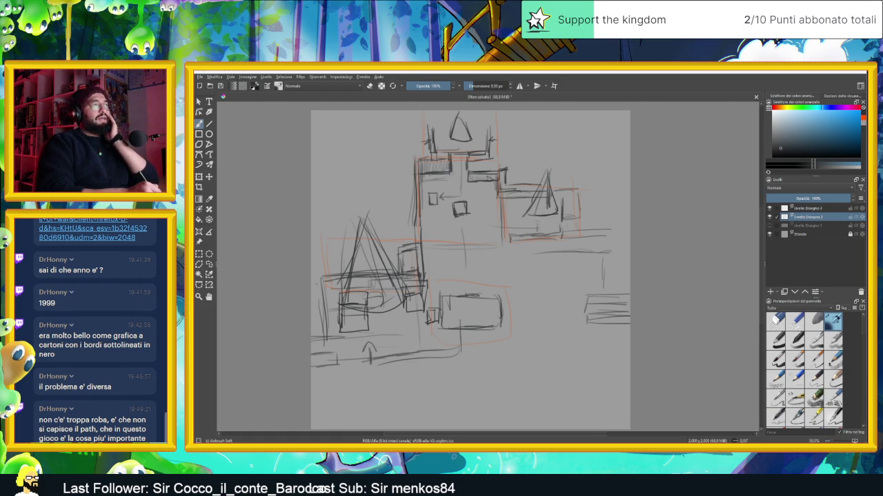
# Step: Mark an edge on the right triangle and build up the right block with vertical strokes and a horizontal line
pyautogui.moveTo(534, 208); pyautogui.dragTo(534, 222)
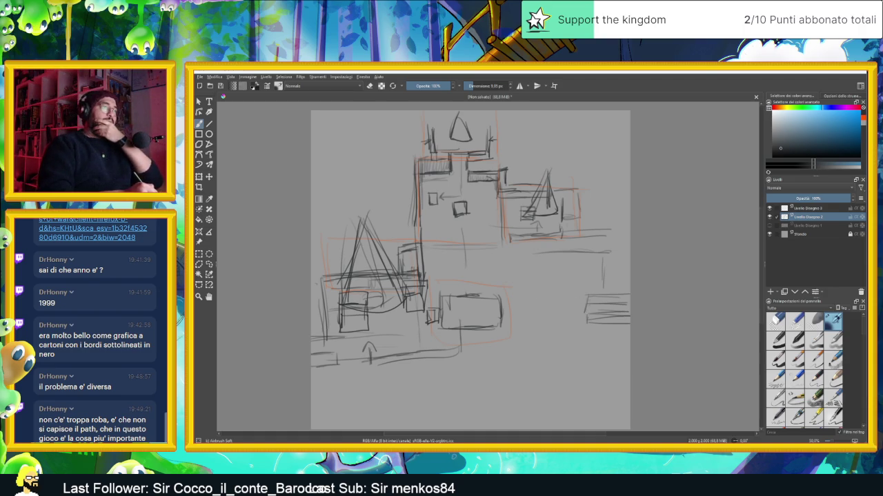
pyautogui.moveTo(587, 295)
pyautogui.mouseDown()
pyautogui.moveTo(586, 327)
pyautogui.moveTo(631, 317)
pyautogui.mouseUp()
pyautogui.moveTo(587, 299)
pyautogui.mouseDown()
pyautogui.moveTo(630, 295)
pyautogui.moveTo(590, 309)
pyautogui.moveTo(586, 324)
pyautogui.mouseUp()
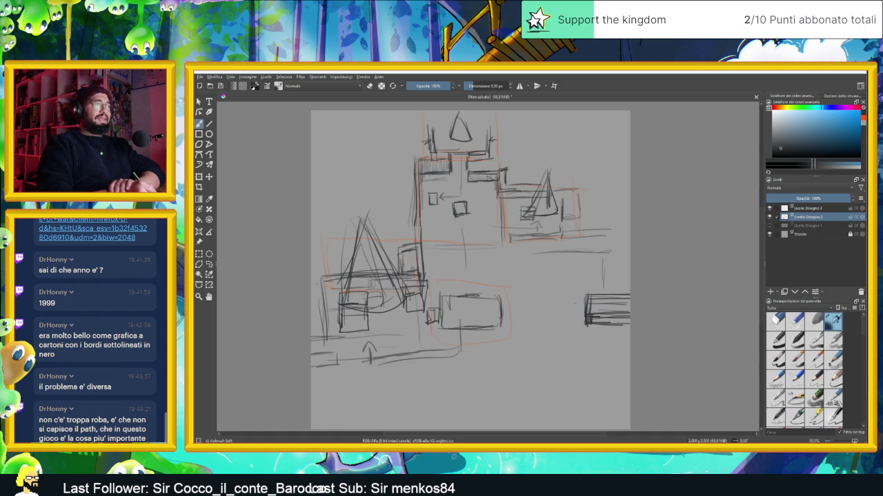
pyautogui.moveTo(573, 298)
pyautogui.mouseDown()
pyautogui.moveTo(576, 333)
pyautogui.moveTo(573, 326)
pyautogui.mouseUp()
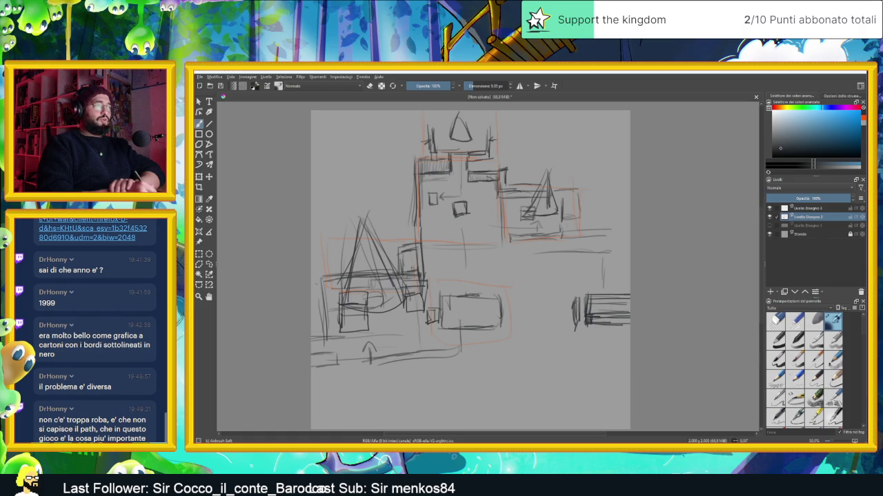
pyautogui.moveTo(574, 295)
pyautogui.mouseDown()
pyautogui.moveTo(569, 312)
pyautogui.moveTo(581, 311)
pyautogui.mouseUp()
pyautogui.moveTo(579, 301)
pyautogui.mouseDown()
pyautogui.moveTo(579, 332)
pyautogui.moveTo(578, 320)
pyautogui.mouseUp()
pyautogui.moveTo(577, 299); pyautogui.dragTo(575, 322)
pyautogui.moveTo(572, 308); pyautogui.dragTo(573, 329)
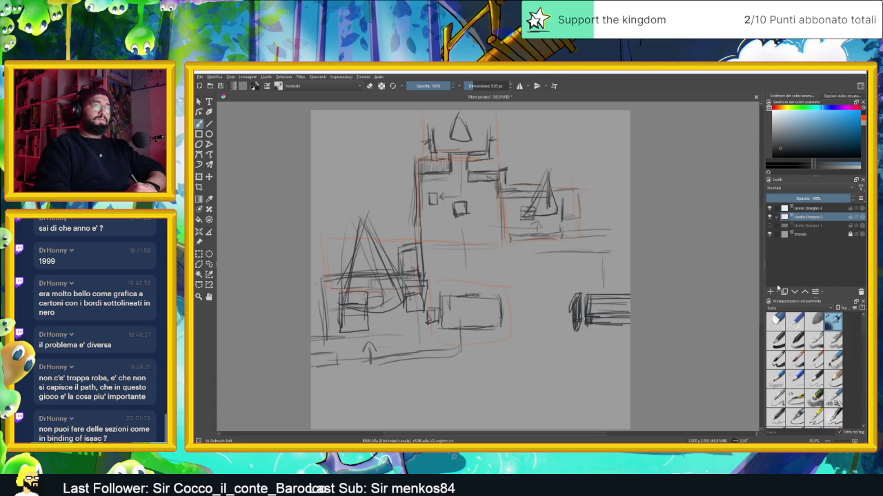
pyautogui.click(800, 226)
# Step: Add a new paint layer, Livello Disegno 4, and group it with Livello Disegno 2
pyautogui.click(770, 292)
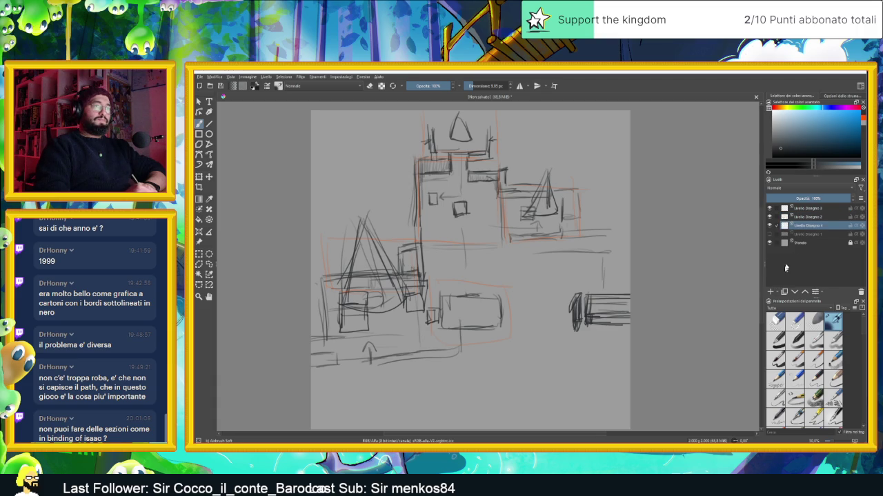
pyautogui.doubleClick(805, 227)
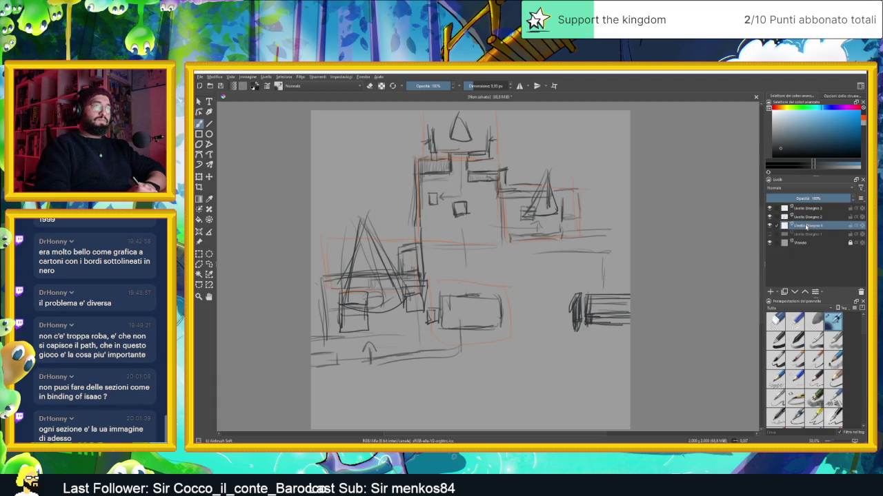
pyautogui.keyDown('ctrl'); pyautogui.click(807, 218); pyautogui.keyUp('ctrl')
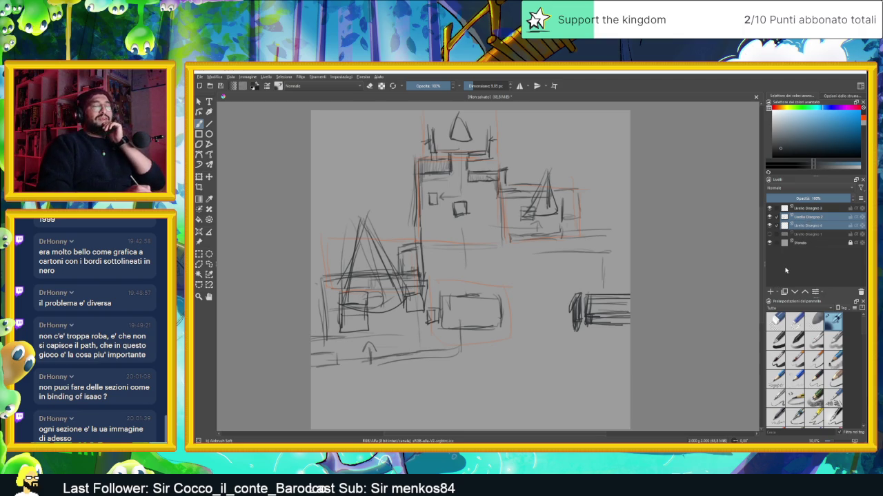
pyautogui.rightClick(809, 217)
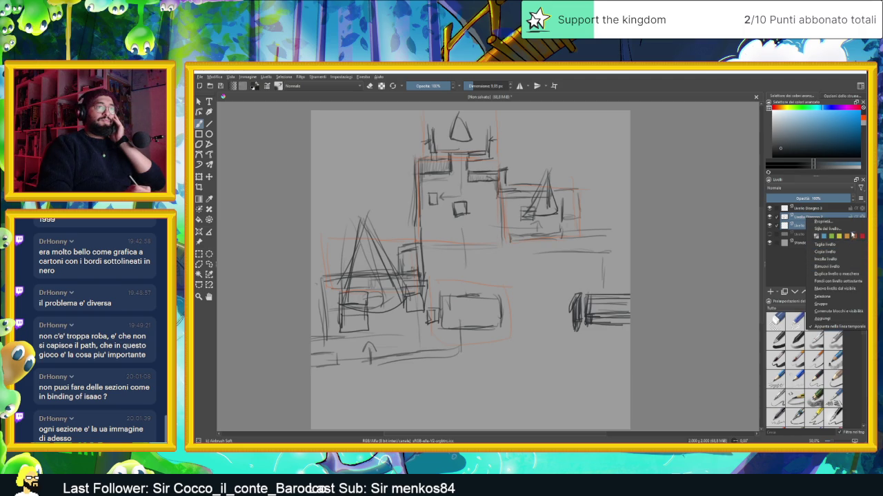
pyautogui.click(821, 304)
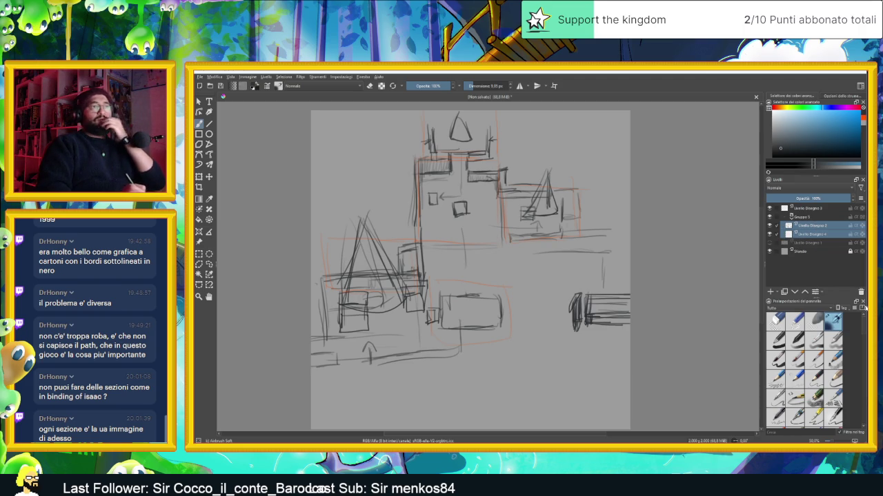
# Step: Select Livello Disegno 4 alone and pick a blue-grey shading colour
pyautogui.click(811, 227)
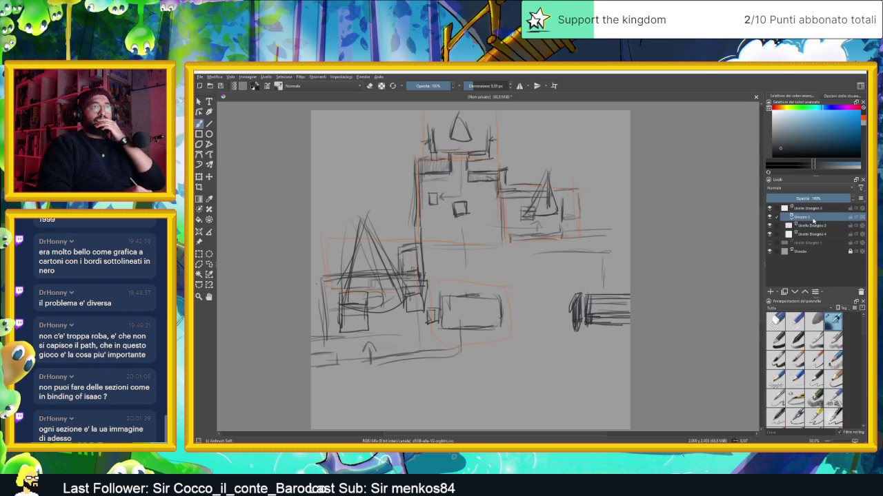
pyautogui.click(811, 235)
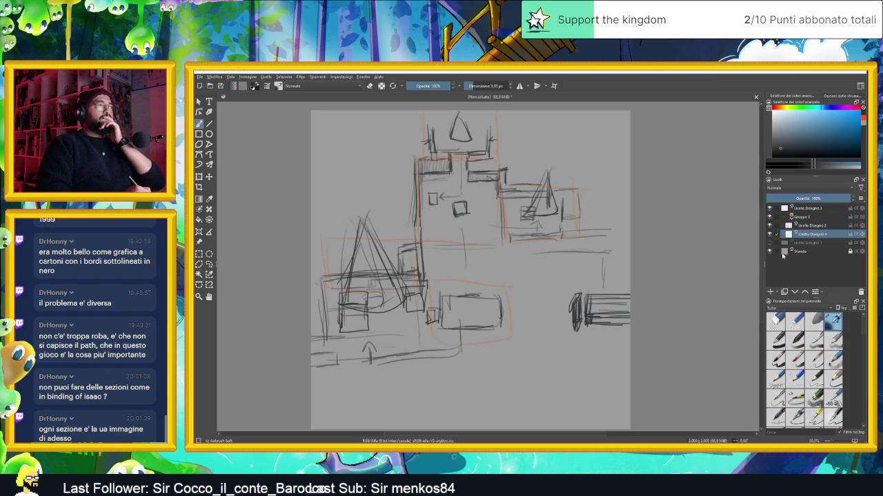
pyautogui.click(800, 134)
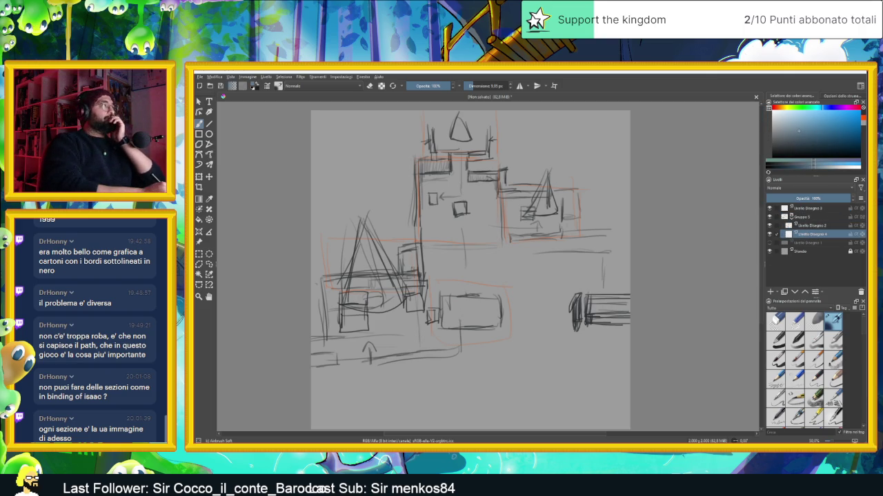
# Step: Enlarge the brush to about 45 px and airbrush blue-grey over the triangle, castle window, rooflines, building front and canvas edge
pyautogui.moveTo(496, 82); pyautogui.dragTo(479, 87)
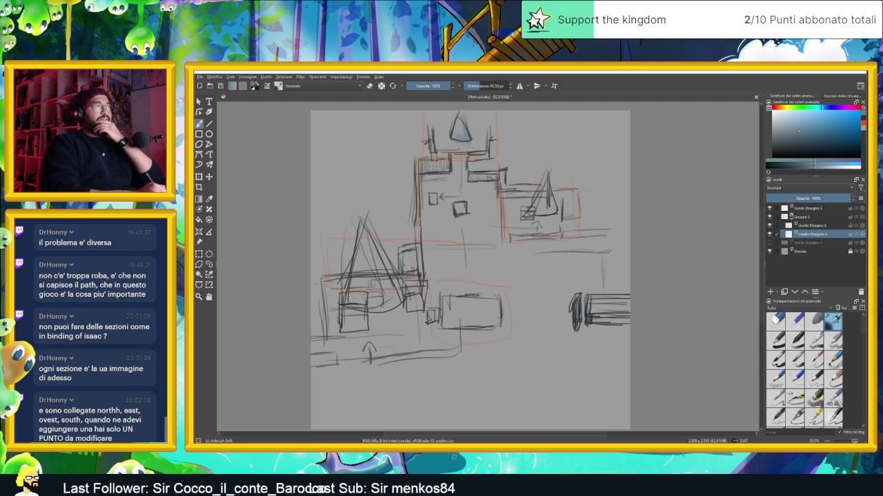
pyautogui.moveTo(549, 213); pyautogui.dragTo(541, 212)
pyautogui.moveTo(513, 248); pyautogui.dragTo(615, 244)
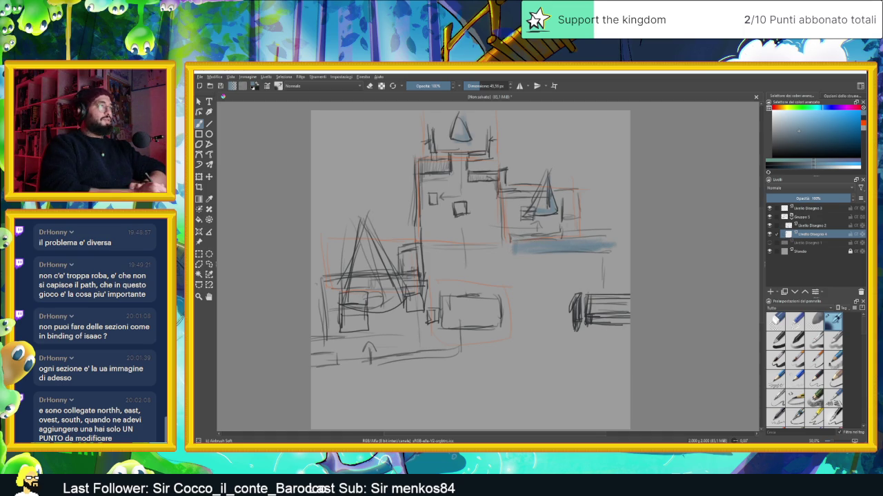
pyautogui.moveTo(450, 168)
pyautogui.mouseDown()
pyautogui.moveTo(419, 164)
pyautogui.moveTo(496, 178)
pyautogui.mouseUp()
pyautogui.moveTo(348, 283); pyautogui.dragTo(322, 281)
pyautogui.moveTo(407, 279)
pyautogui.mouseDown()
pyautogui.moveTo(417, 279)
pyautogui.moveTo(404, 282)
pyautogui.moveTo(419, 255)
pyautogui.mouseUp()
pyautogui.moveTo(626, 322)
pyautogui.mouseDown()
pyautogui.moveTo(591, 322)
pyautogui.moveTo(629, 302)
pyautogui.mouseUp()
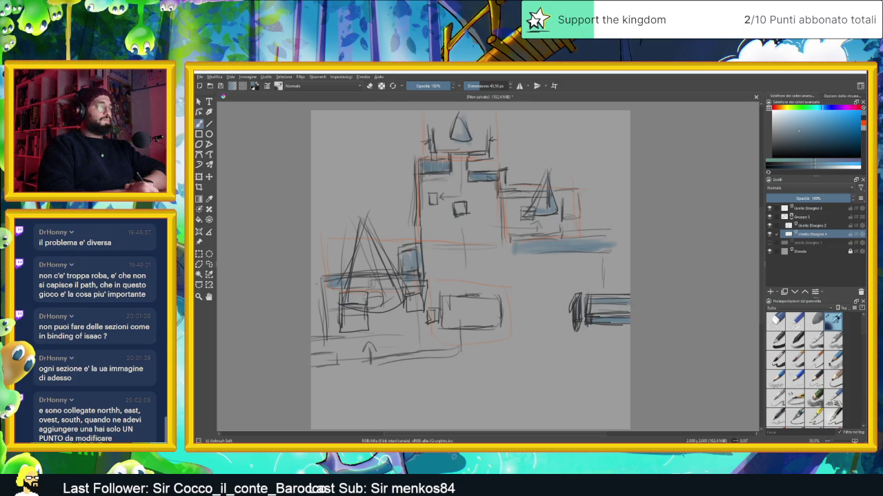
pyautogui.moveTo(336, 358)
pyautogui.mouseDown()
pyautogui.moveTo(313, 360)
pyautogui.moveTo(332, 364)
pyautogui.moveTo(318, 365)
pyautogui.mouseUp()
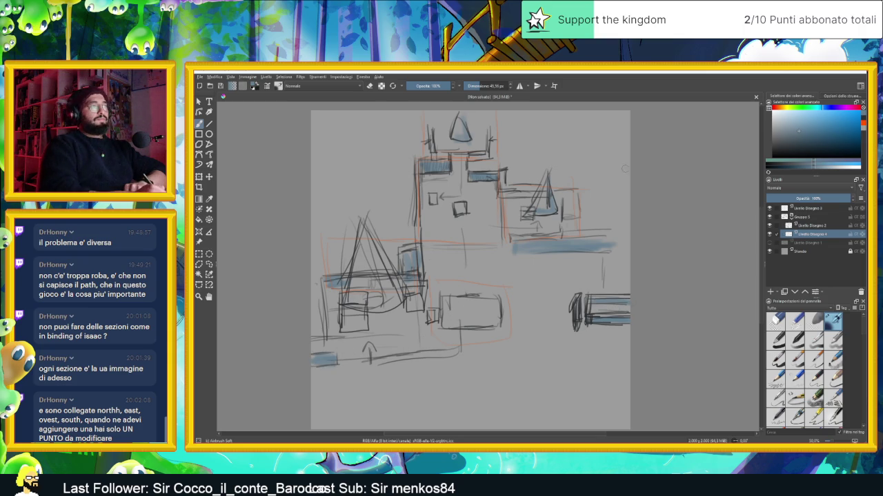
pyautogui.click(814, 188)
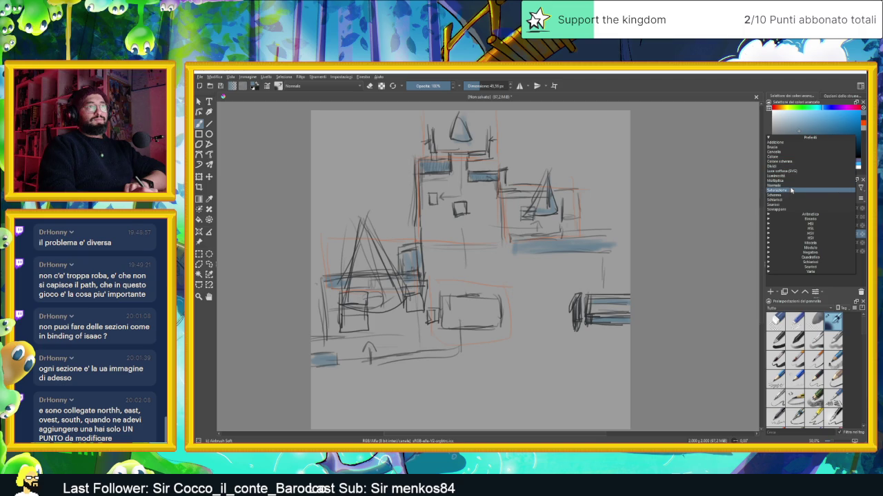
# Step: Set the tone layer to Moltiplica at 48% opacity, then use an 11.6 px near-black brush on Livello Disegno 2
pyautogui.click(793, 182)
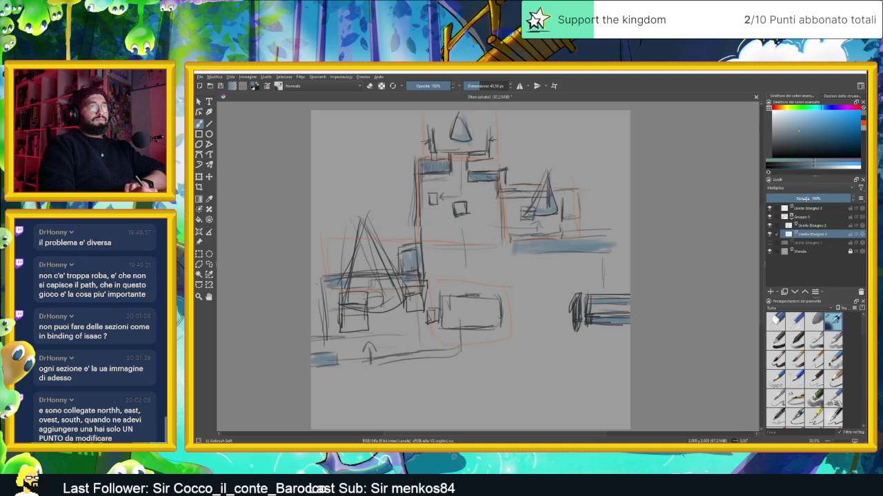
pyautogui.click(800, 199)
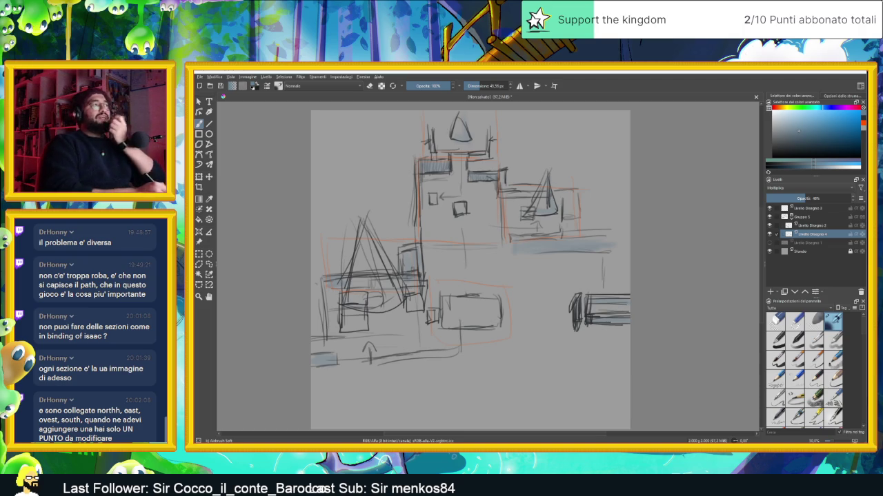
pyautogui.click(471, 87)
pyautogui.moveTo(473, 86); pyautogui.dragTo(472, 87)
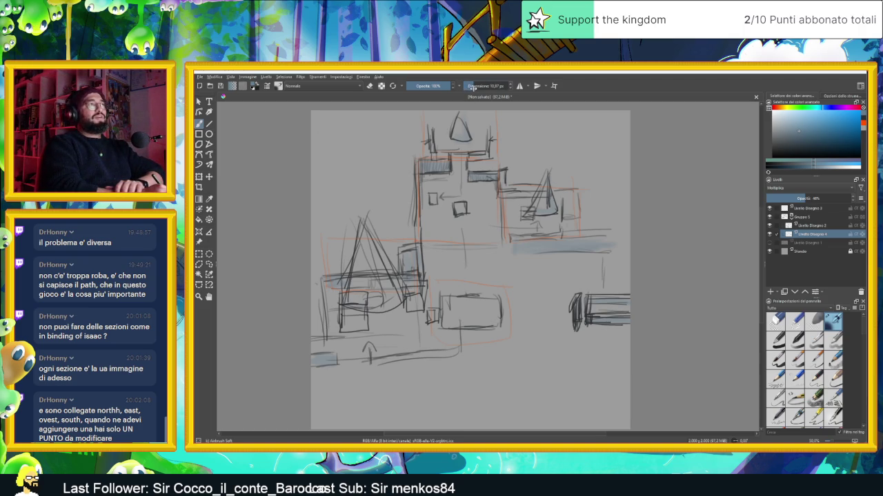
pyautogui.click(863, 122)
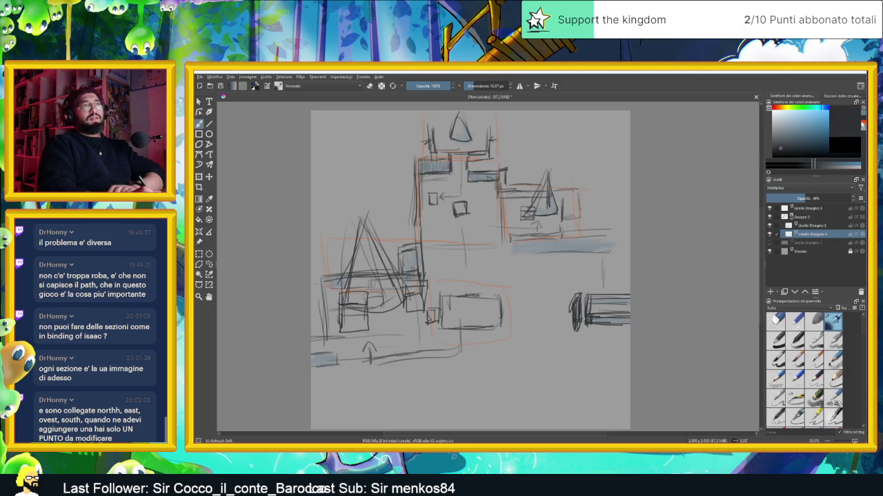
pyautogui.click(804, 226)
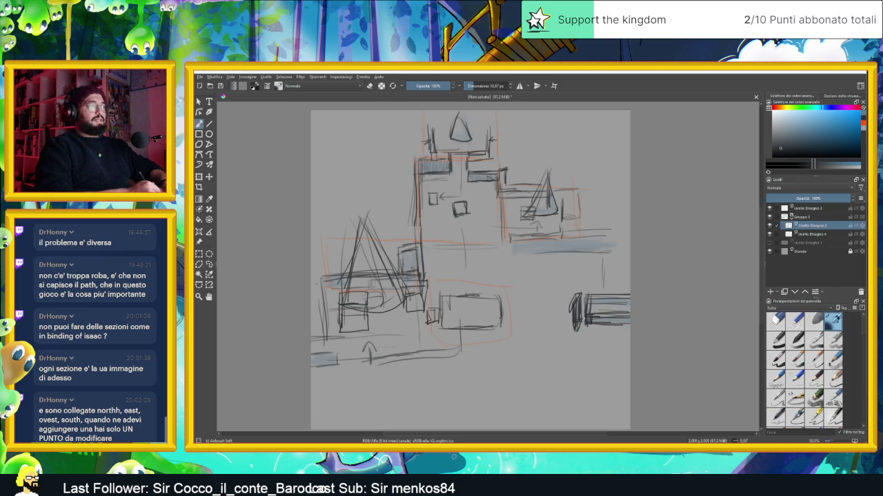
# Step: Sketch a long bar along the bottom and a tall, thickly stroked wall on the right
pyautogui.moveTo(379, 353)
pyautogui.mouseDown()
pyautogui.moveTo(451, 346)
pyautogui.moveTo(455, 357)
pyautogui.moveTo(378, 367)
pyautogui.moveTo(457, 347)
pyautogui.moveTo(380, 358)
pyautogui.moveTo(441, 360)
pyautogui.moveTo(459, 346)
pyautogui.mouseUp()
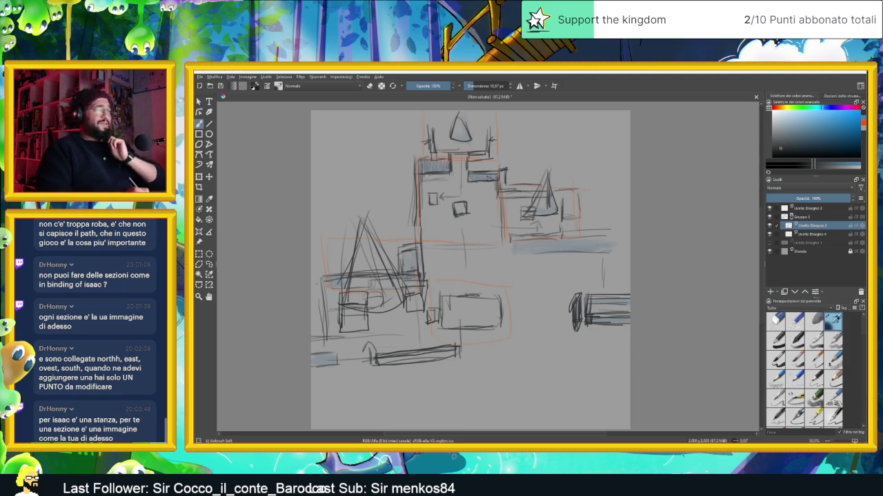
pyautogui.moveTo(610, 231); pyautogui.dragTo(611, 293)
pyautogui.moveTo(613, 232); pyautogui.dragTo(614, 293)
pyautogui.moveTo(607, 235); pyautogui.dragTo(607, 288)
pyautogui.moveTo(607, 234)
pyautogui.mouseDown()
pyautogui.moveTo(609, 298)
pyautogui.moveTo(620, 288)
pyautogui.mouseUp()
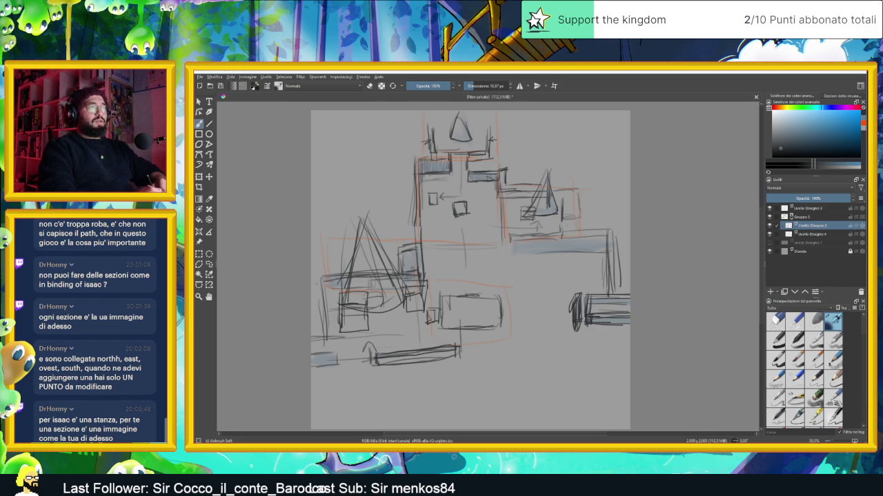
pyautogui.moveTo(613, 233); pyautogui.dragTo(615, 292)
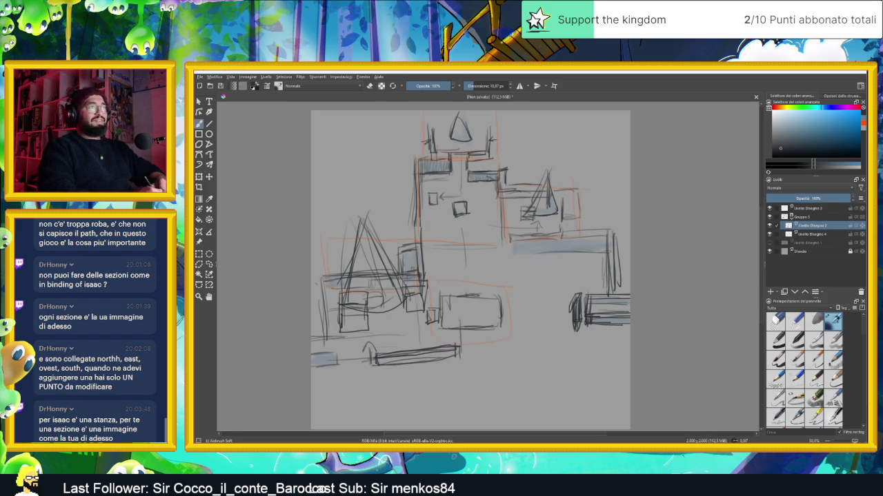
pyautogui.moveTo(612, 229)
pyautogui.mouseDown()
pyautogui.moveTo(613, 252)
pyautogui.moveTo(601, 253)
pyautogui.mouseUp()
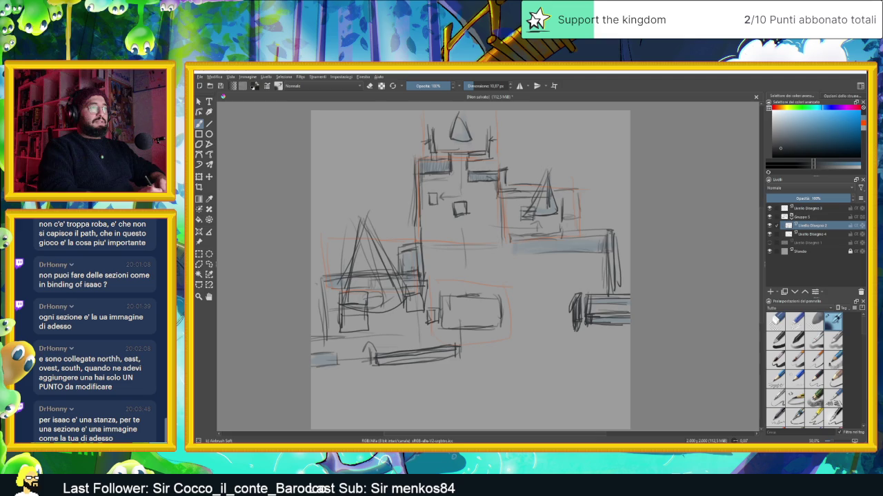